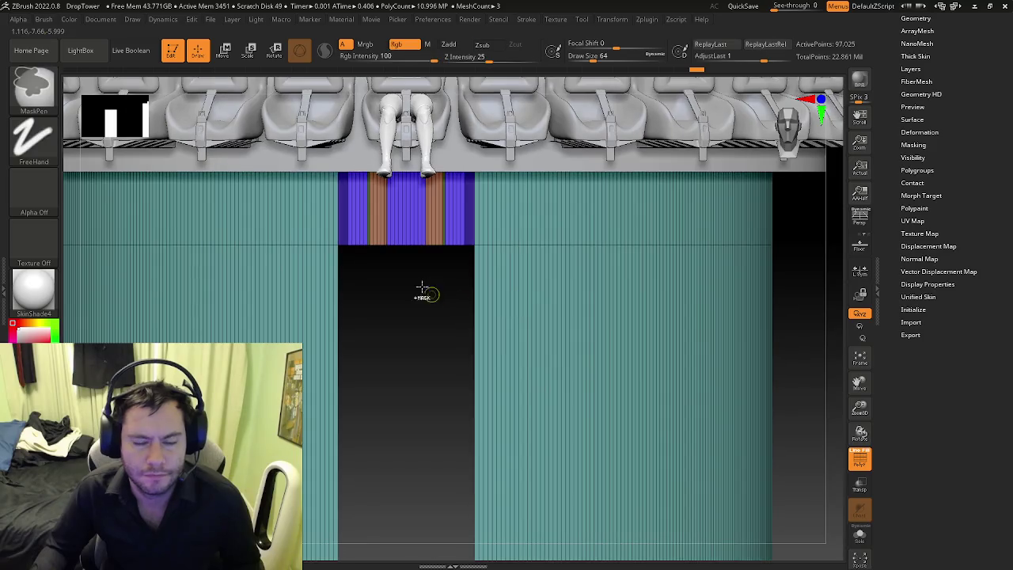
# Step: Scrub the Undo History back until the purple and orange strips refill the column's front gap
pyautogui.moveTo(414, 278); pyautogui.dragTo(392, 200)
pyautogui.moveTo(392, 200)
pyautogui.mouseDown(button='right')
pyautogui.moveTo(317, 237)
pyautogui.moveTo(145, 283)
pyautogui.moveTo(485, 290)
pyautogui.moveTo(484, 310)
pyautogui.moveTo(491, 303)
pyautogui.mouseUp(button='right')
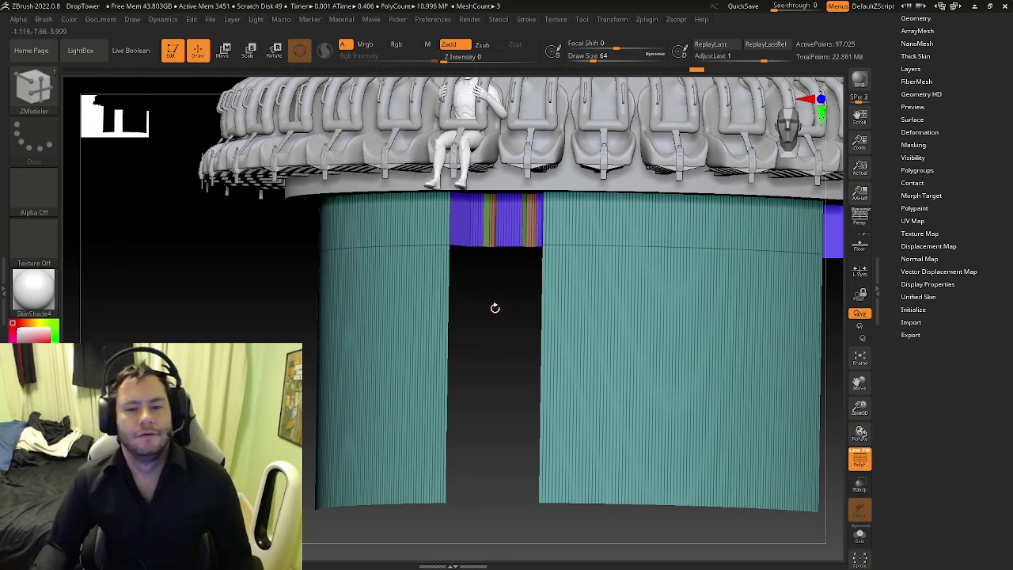
pyautogui.moveTo(472, 308); pyautogui.dragTo(449, 328, button='right')
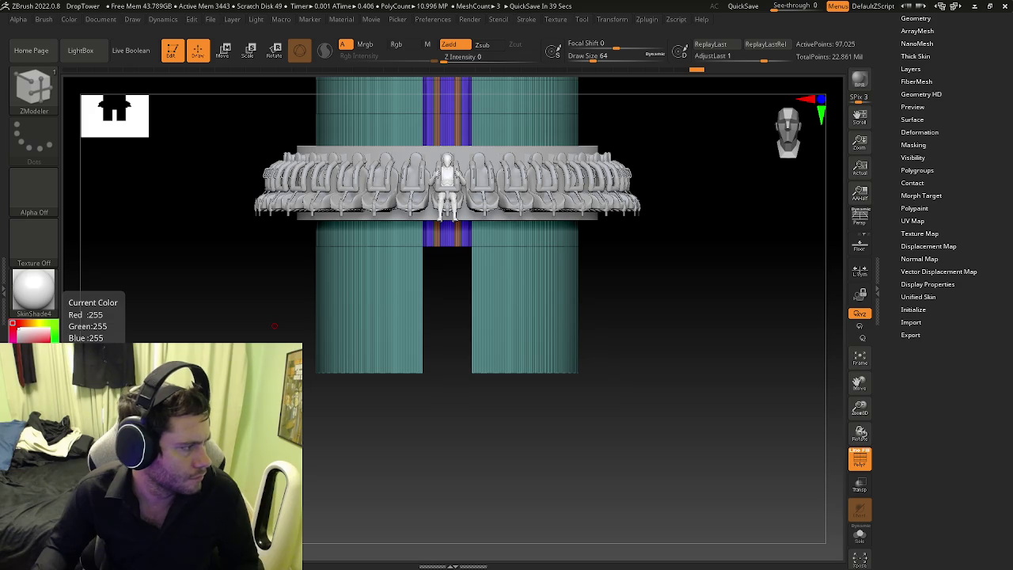
pyautogui.moveTo(414, 331); pyautogui.dragTo(452, 283)
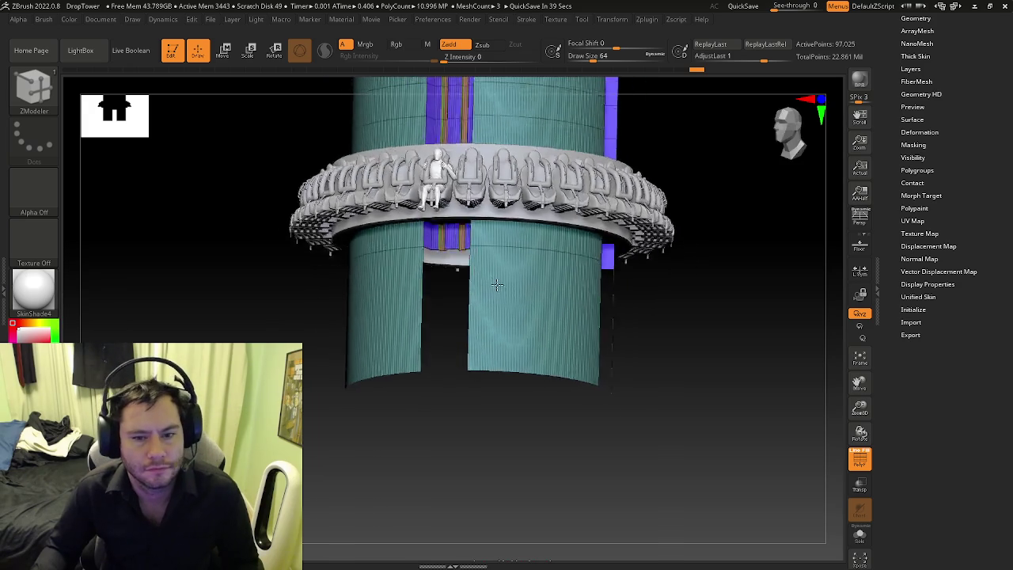
pyautogui.keyDown('ctrl'); pyautogui.moveTo(452, 282); pyautogui.dragTo(499, 321, button='right'); pyautogui.keyUp('ctrl')
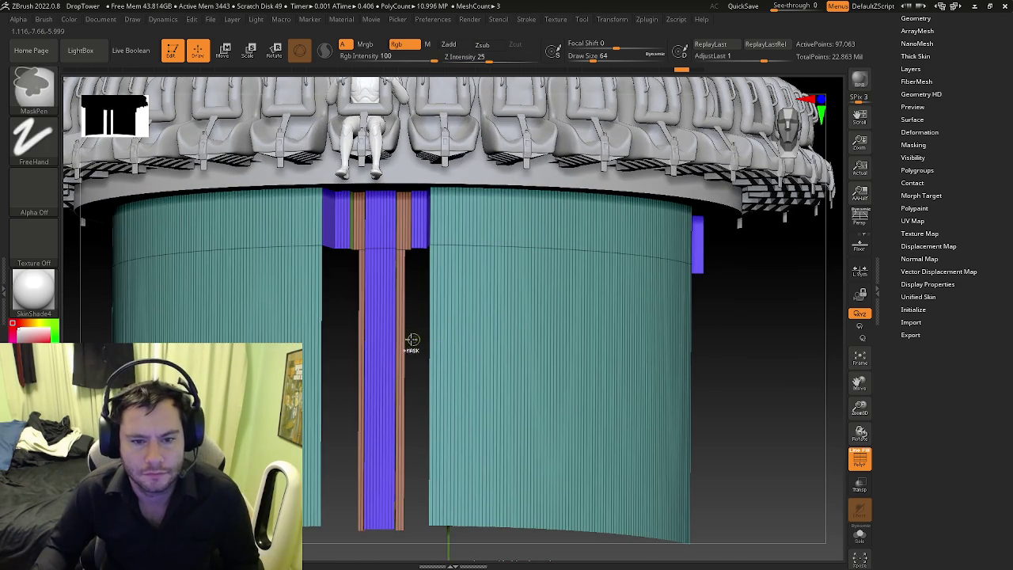
pyautogui.moveTo(606, 378)
pyautogui.mouseDown(button='right')
pyautogui.moveTo(676, 394)
pyautogui.moveTo(574, 358)
pyautogui.mouseUp(button='right')
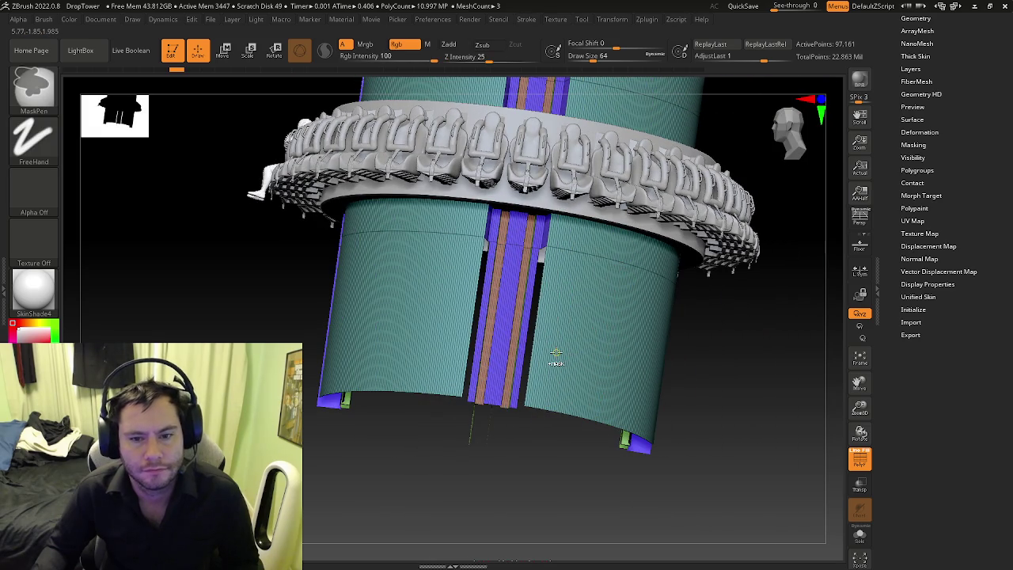
pyautogui.moveTo(527, 356)
pyautogui.mouseDown(button='right')
pyautogui.moveTo(509, 316)
pyautogui.moveTo(515, 262)
pyautogui.mouseUp(button='right')
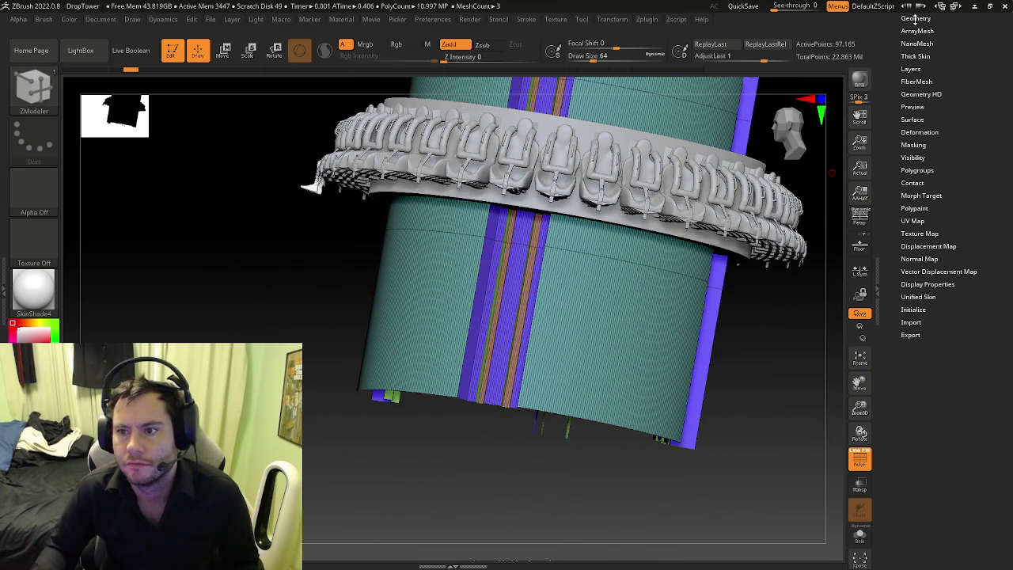
# Step: Extrude the blue front strip with ZModeler QMesh, discarding the later undo history
pyautogui.scroll(5, 478, 332)
pyautogui.press('space')
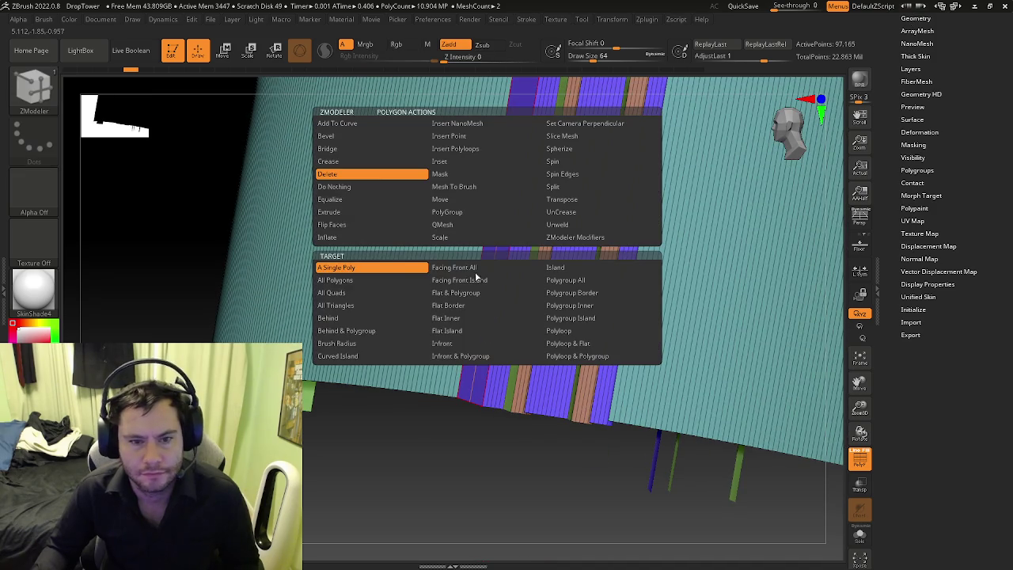
pyautogui.click(450, 228)
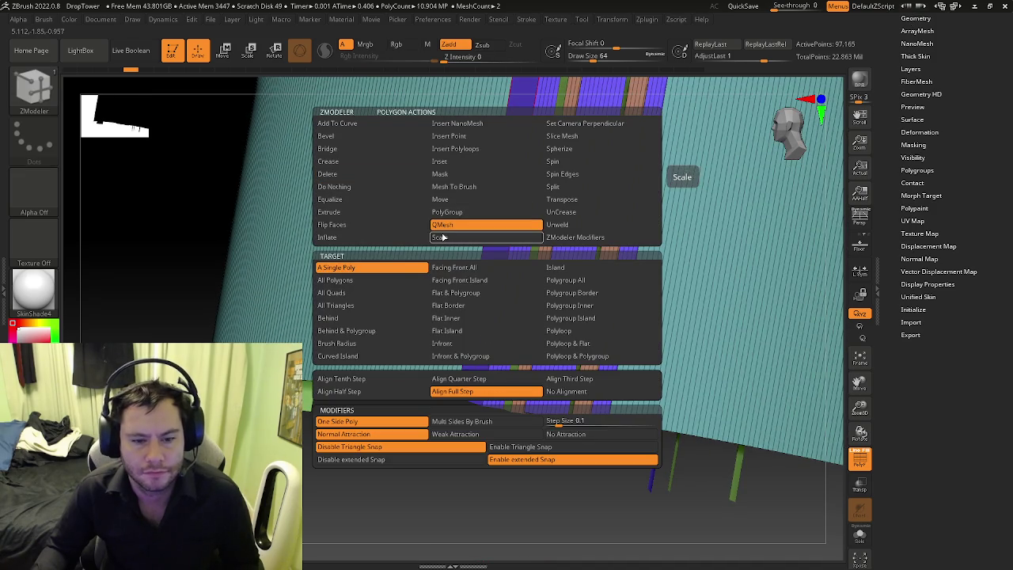
pyautogui.click(602, 367)
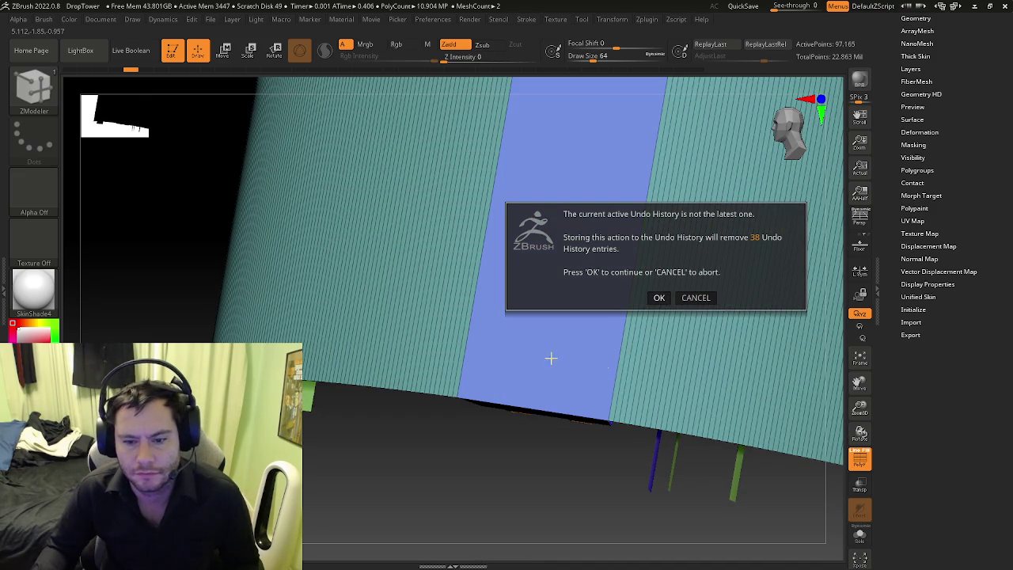
pyautogui.click(661, 298)
pyautogui.moveTo(572, 403); pyautogui.dragTo(577, 275)
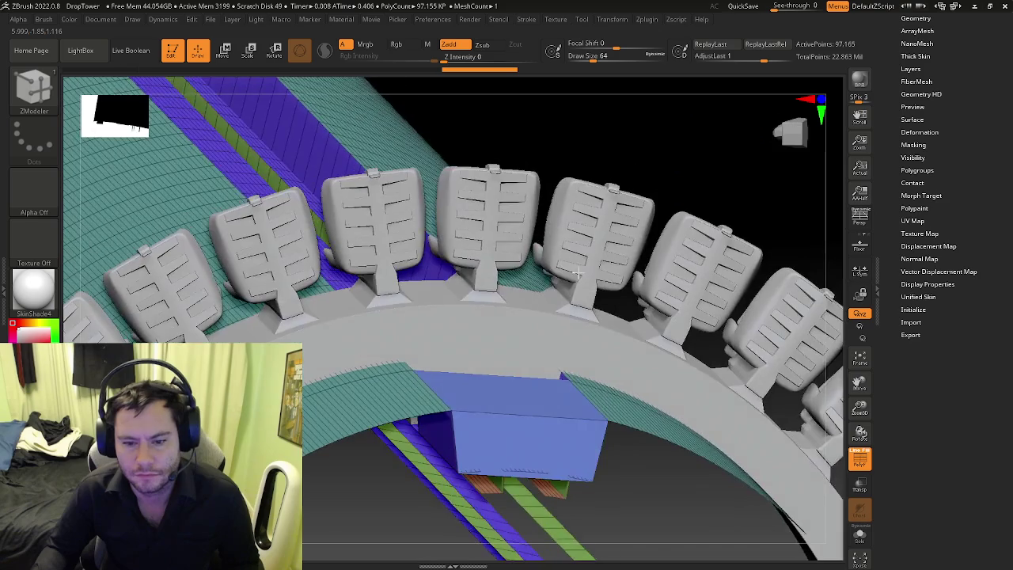
pyautogui.moveTo(579, 390)
pyautogui.mouseDown()
pyautogui.moveTo(489, 385)
pyautogui.moveTo(539, 391)
pyautogui.mouseUp()
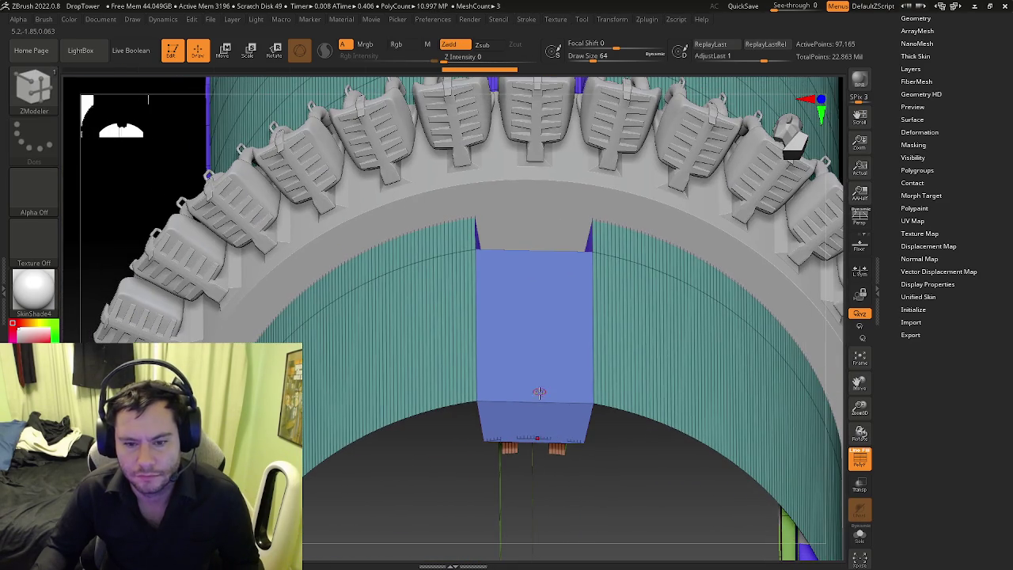
# Step: Insert several edge loops into the extruded blue block
pyautogui.press('space')
pyautogui.click(511, 238)
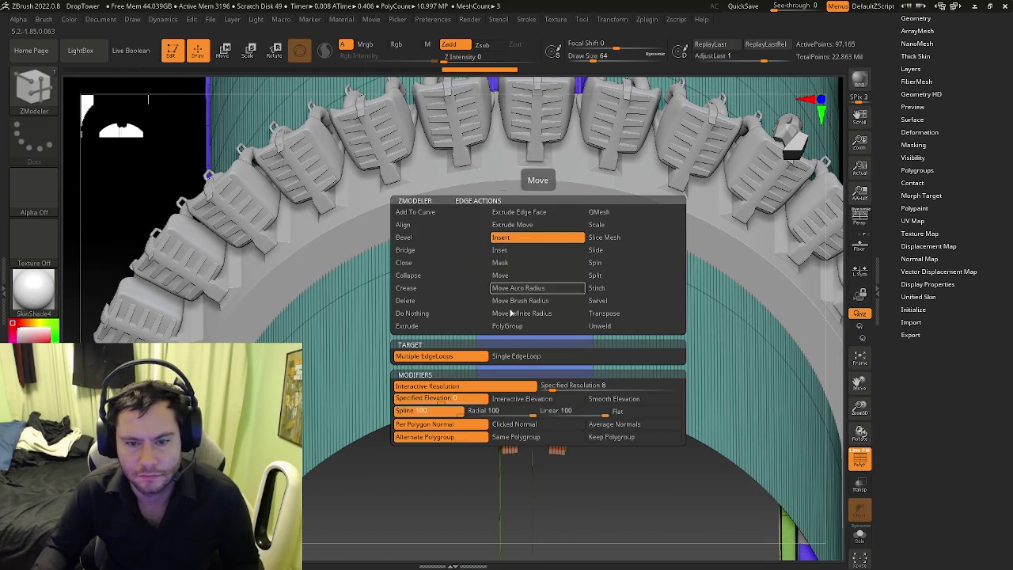
pyautogui.moveTo(538, 442)
pyautogui.mouseDown()
pyautogui.moveTo(543, 452)
pyautogui.moveTo(537, 420)
pyautogui.mouseUp()
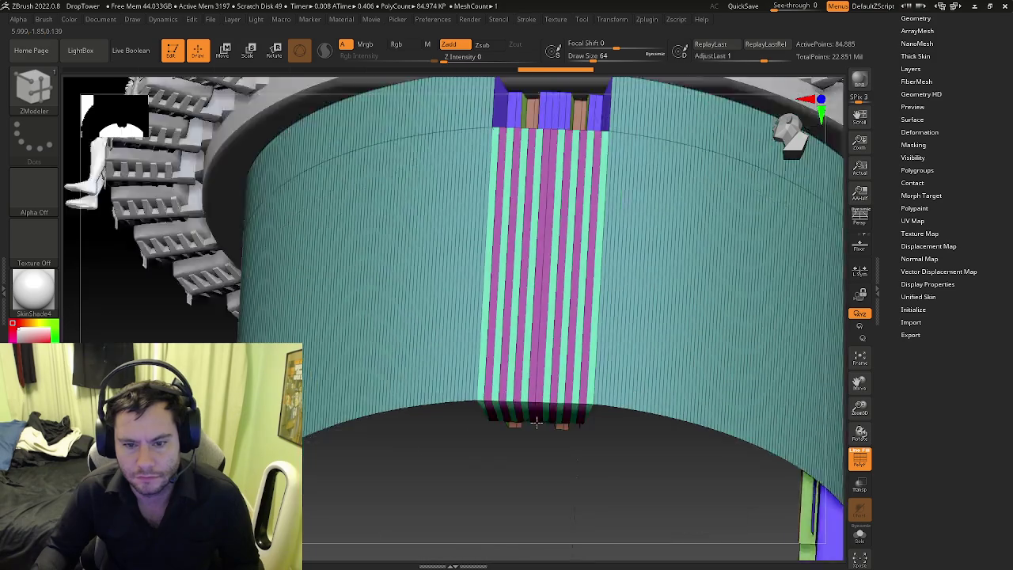
pyautogui.moveTo(538, 385)
pyautogui.mouseDown(button='right')
pyautogui.moveTo(495, 442)
pyautogui.moveTo(529, 481)
pyautogui.moveTo(613, 417)
pyautogui.mouseUp(button='right')
# Step: Mask the column, then hide its blue front polygroup with Ctrl+Shift-click
pyautogui.keyDown('ctrl'); pyautogui.moveTo(705, 489); pyautogui.dragTo(396, 401); pyautogui.keyUp('ctrl')
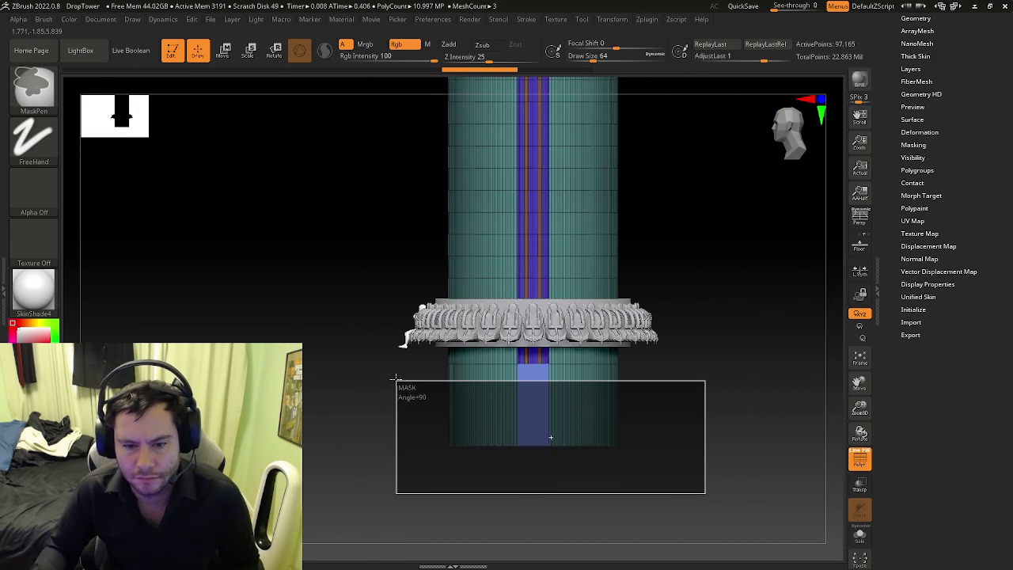
pyautogui.keyDown('ctrl'); pyautogui.click(394, 410); pyautogui.keyUp('ctrl')
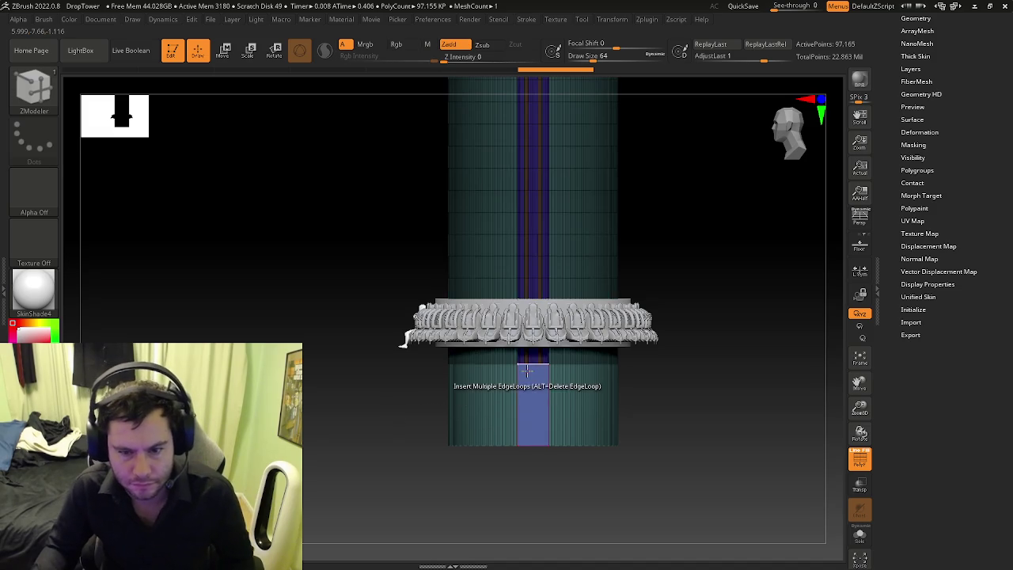
pyautogui.keyDown('ctrl'); pyautogui.moveTo(524, 420); pyautogui.dragTo(577, 443, button='right'); pyautogui.keyUp('ctrl')
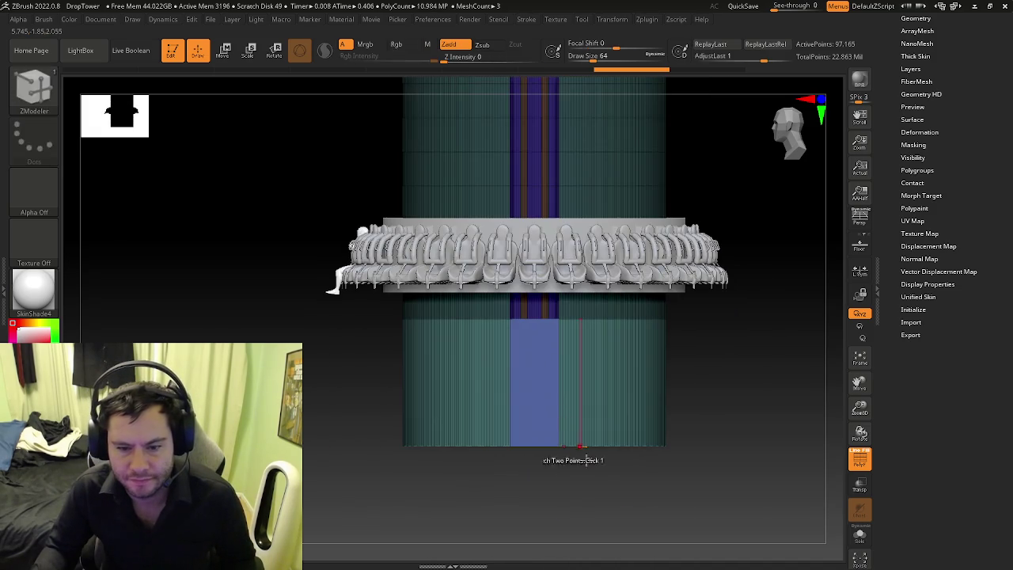
pyautogui.keyDown('ctrl'); pyautogui.moveTo(721, 444); pyautogui.dragTo(573, 475); pyautogui.keyUp('ctrl')
pyautogui.moveTo(572, 475)
pyautogui.mouseDown(button='right')
pyautogui.moveTo(536, 420)
pyautogui.moveTo(535, 470)
pyautogui.moveTo(583, 470)
pyautogui.mouseUp(button='right')
pyautogui.keyDown('ctrl'); pyautogui.keyDown('alt'); pyautogui.keyDown('shift'); pyautogui.click(524, 443); pyautogui.keyUp('shift'); pyautogui.keyUp('alt'); pyautogui.keyUp('ctrl')
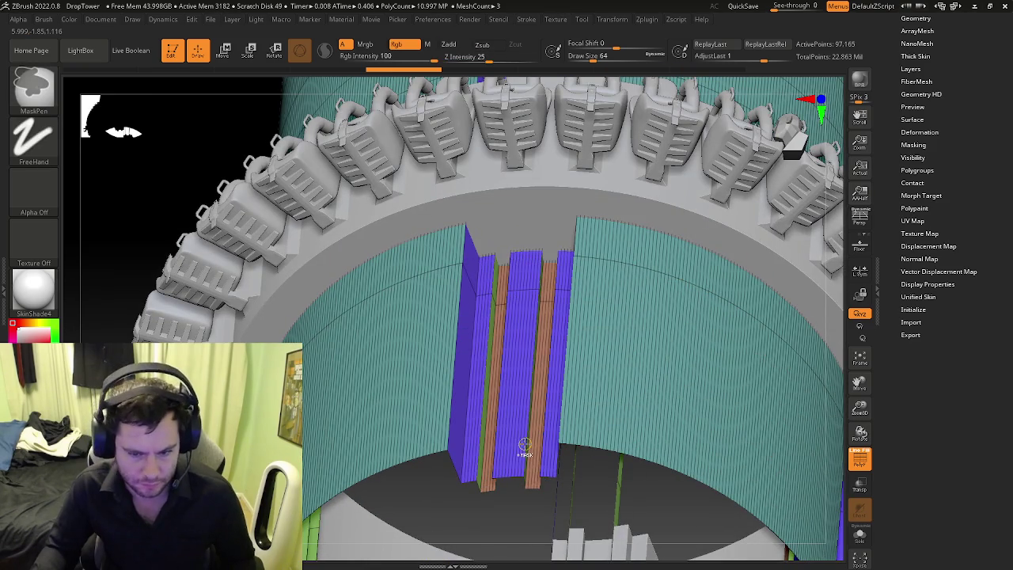
# Step: Set the ZModeler polygon action to Delete A Single Poly, framing the inner strips
pyautogui.press('space')
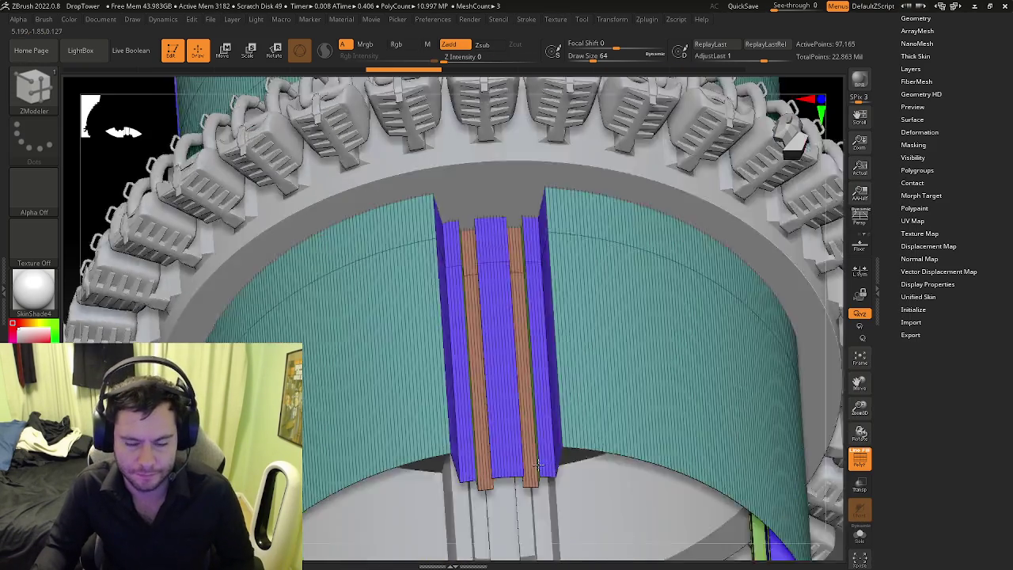
pyautogui.moveTo(523, 443); pyautogui.dragTo(464, 341, button='right')
pyautogui.moveTo(507, 460)
pyautogui.mouseDown(button='right')
pyautogui.moveTo(568, 502)
pyautogui.moveTo(501, 453)
pyautogui.mouseUp(button='right')
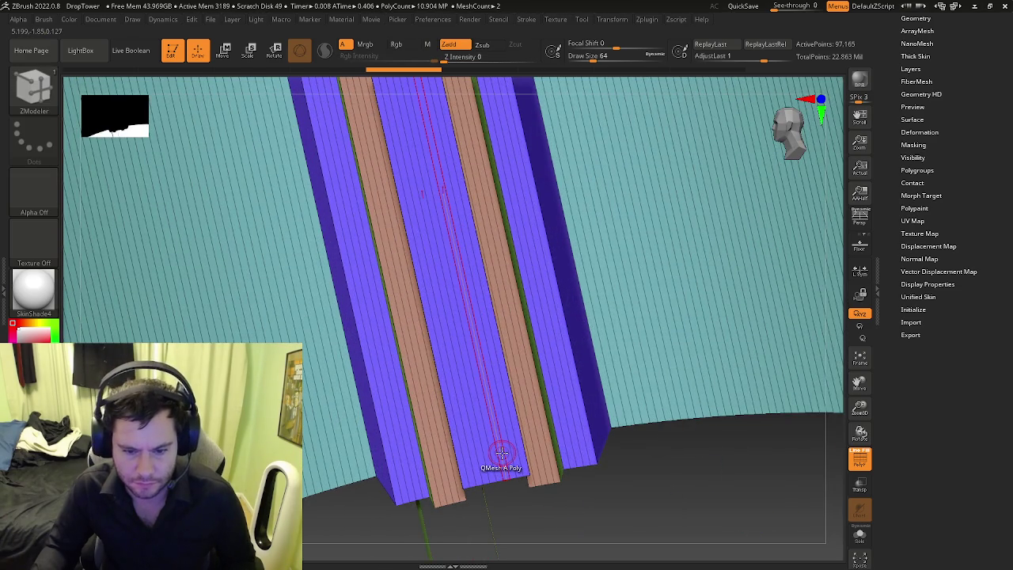
pyautogui.press('space')
pyautogui.click(353, 173)
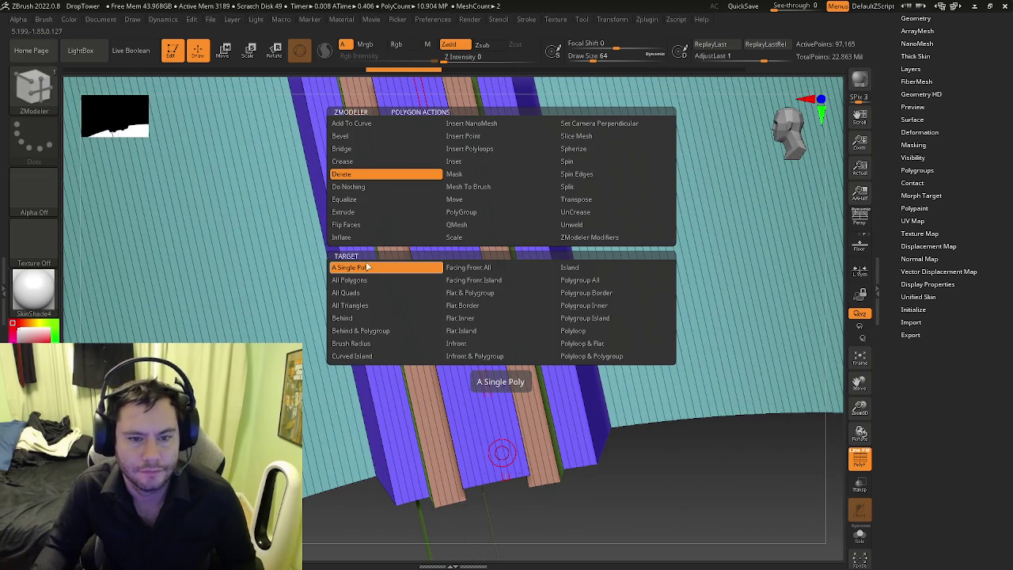
# Step: Delete the centre, blue, salmon and green inner strips from the column front
pyautogui.moveTo(573, 419); pyautogui.dragTo(536, 464, button='right')
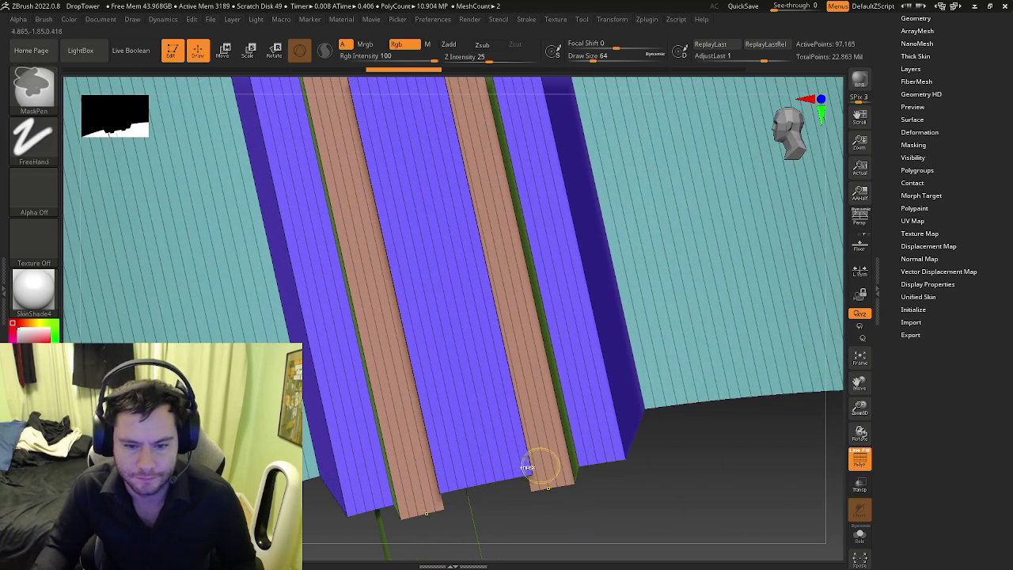
pyautogui.click(492, 438)
pyautogui.click(492, 438)
pyautogui.click(498, 434)
pyautogui.moveTo(501, 434)
pyautogui.mouseDown(button='right')
pyautogui.moveTo(513, 447)
pyautogui.moveTo(520, 435)
pyautogui.mouseUp(button='right')
pyautogui.click(527, 439)
pyautogui.click(536, 432)
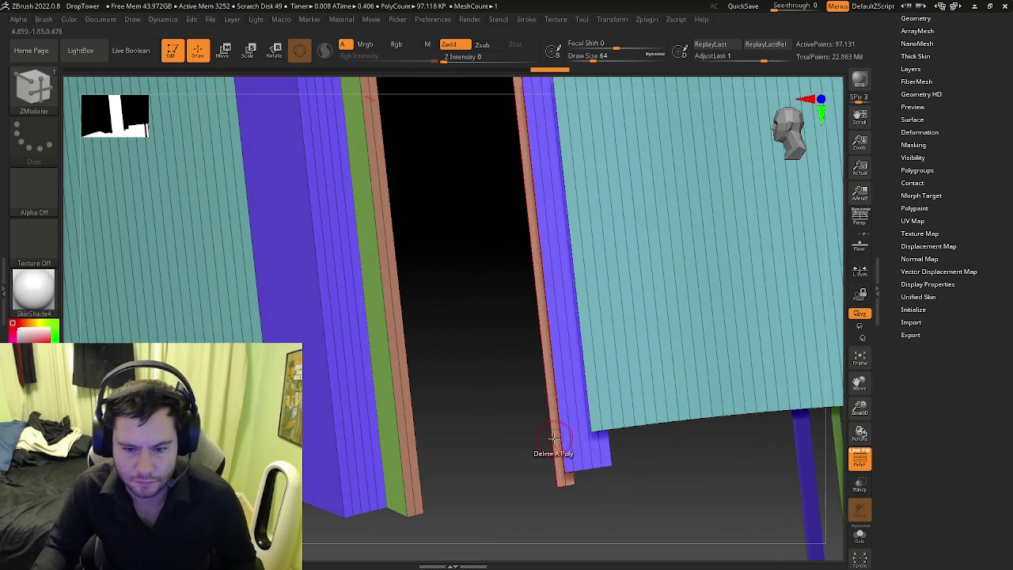
pyautogui.moveTo(543, 441); pyautogui.dragTo(561, 452, button='right')
pyautogui.click(560, 440)
# Step: Delete the purple and neighbouring strips to widen the gap
pyautogui.moveTo(581, 418)
pyautogui.mouseDown(button='right')
pyautogui.moveTo(604, 427)
pyautogui.moveTo(618, 414)
pyautogui.moveTo(606, 367)
pyautogui.moveTo(619, 358)
pyautogui.moveTo(490, 427)
pyautogui.moveTo(471, 422)
pyautogui.moveTo(566, 449)
pyautogui.moveTo(455, 414)
pyautogui.mouseUp(button='right')
pyautogui.click(460, 412)
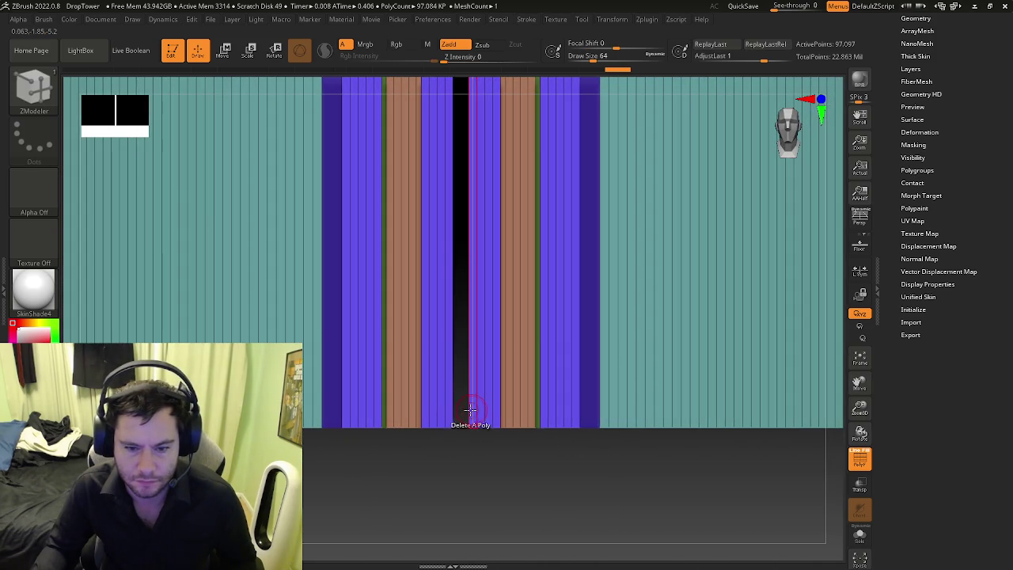
pyautogui.click(471, 409)
pyautogui.click(482, 410)
pyautogui.click(484, 415)
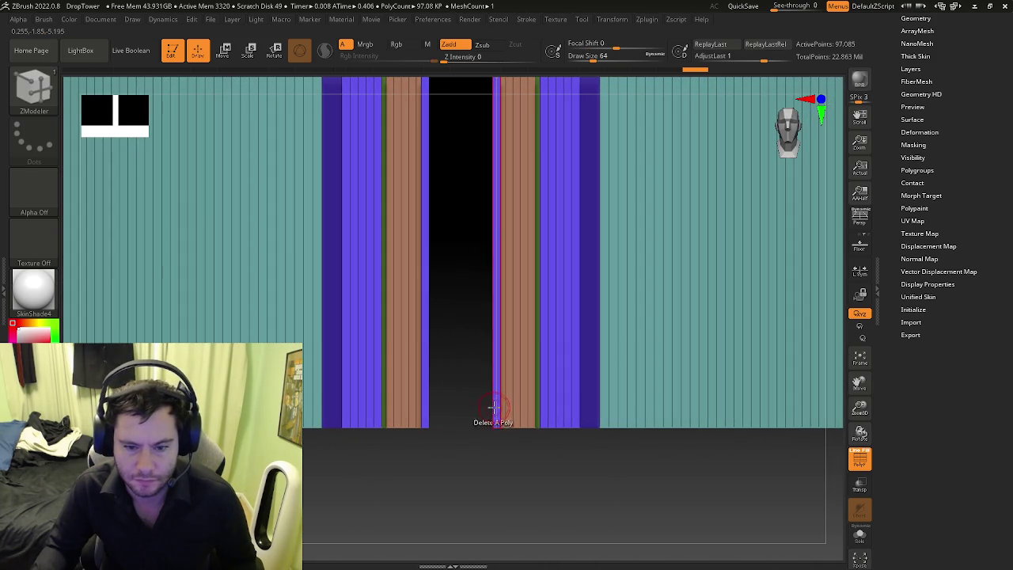
pyautogui.click(493, 410)
pyautogui.moveTo(493, 407); pyautogui.dragTo(515, 403, button='right')
pyautogui.click(498, 401)
pyautogui.click(507, 399)
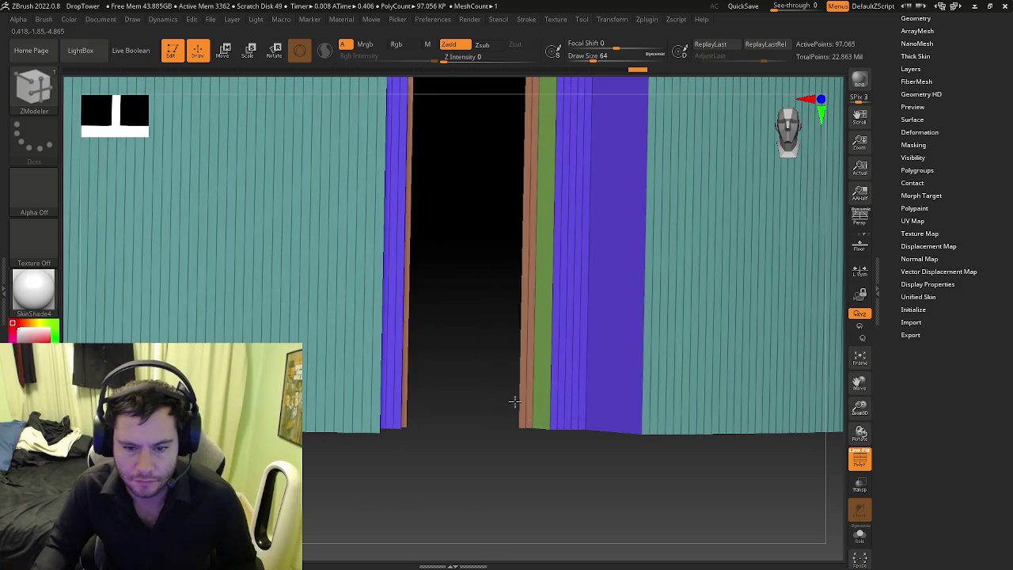
# Step: Delete the remaining orange, green and purple strips and view the whole ride
pyautogui.click(519, 400)
pyautogui.click(541, 396)
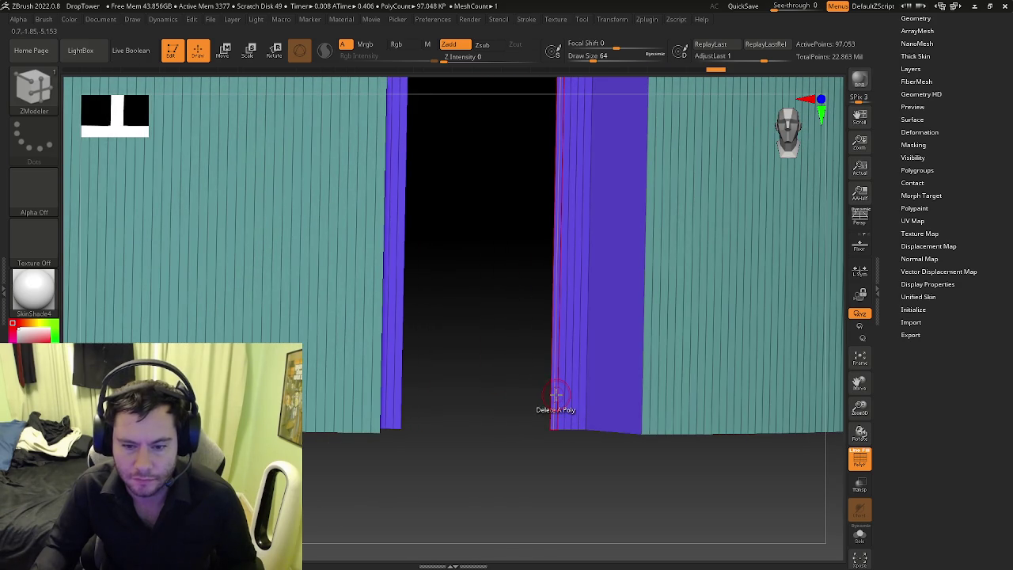
pyautogui.click(556, 396)
pyautogui.click(567, 398)
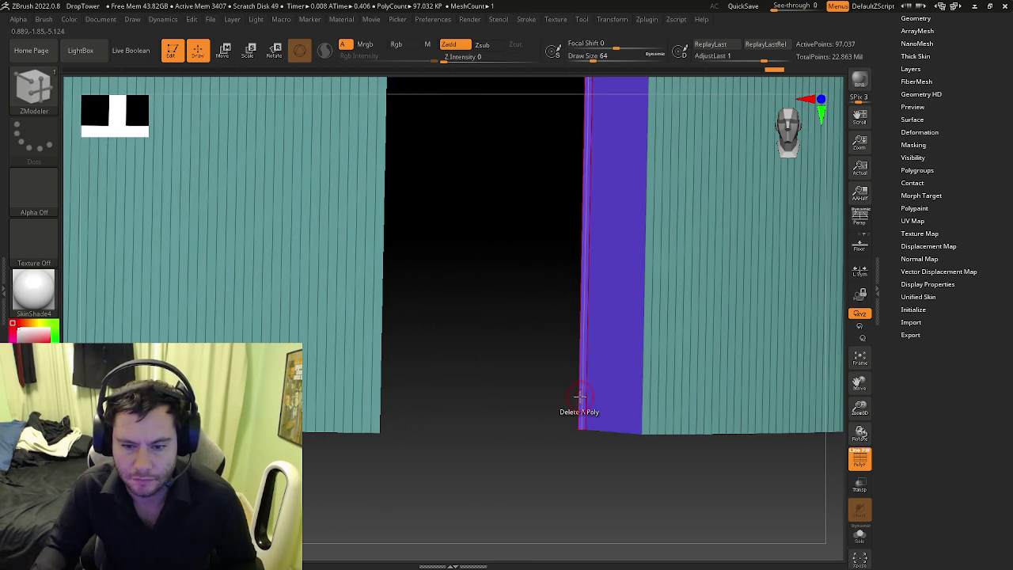
pyautogui.click(580, 396)
pyautogui.moveTo(580, 396)
pyautogui.keyDown('alt'); pyautogui.mouseDown(button='right')
pyautogui.moveTo(499, 423)
pyautogui.moveTo(457, 415)
pyautogui.moveTo(510, 411)
pyautogui.moveTo(457, 376)
pyautogui.mouseUp(button='right'); pyautogui.keyUp('alt')
pyautogui.press('space')
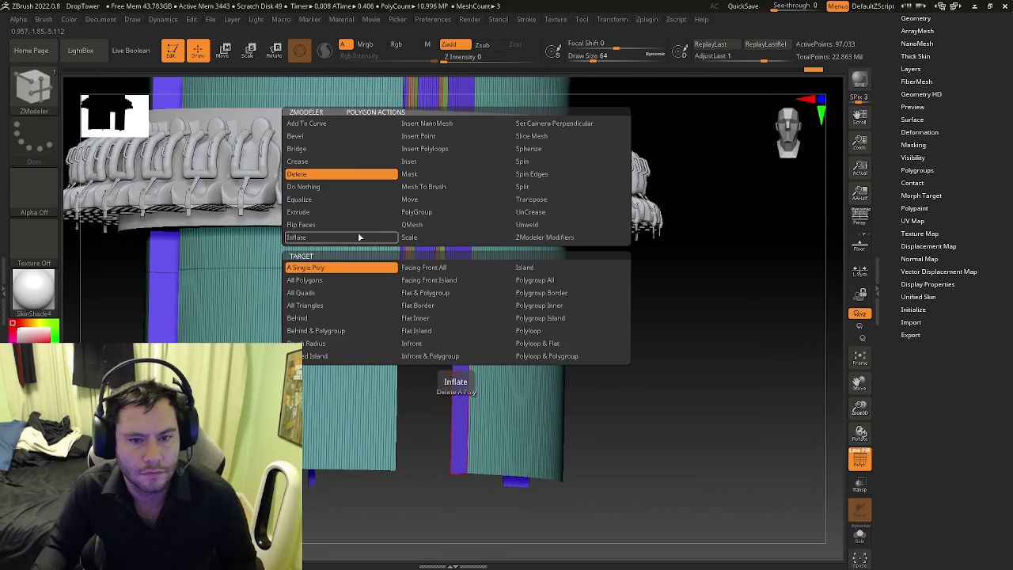
# Step: Extend a QMesh strip across the dark gap between the cylinder panels
pyautogui.click(412, 225)
pyautogui.moveTo(455, 380)
pyautogui.mouseDown(button='right')
pyautogui.moveTo(396, 369)
pyautogui.moveTo(380, 349)
pyautogui.moveTo(443, 348)
pyautogui.moveTo(453, 362)
pyautogui.moveTo(443, 360)
pyautogui.mouseUp(button='right')
pyautogui.moveTo(443, 360); pyautogui.dragTo(372, 361)
pyautogui.moveTo(445, 391)
pyautogui.mouseDown(button='right')
pyautogui.moveTo(491, 393)
pyautogui.moveTo(430, 391)
pyautogui.moveTo(537, 403)
pyautogui.moveTo(441, 380)
pyautogui.moveTo(498, 380)
pyautogui.moveTo(572, 354)
pyautogui.mouseUp(button='right')
pyautogui.moveTo(582, 349); pyautogui.dragTo(504, 354)
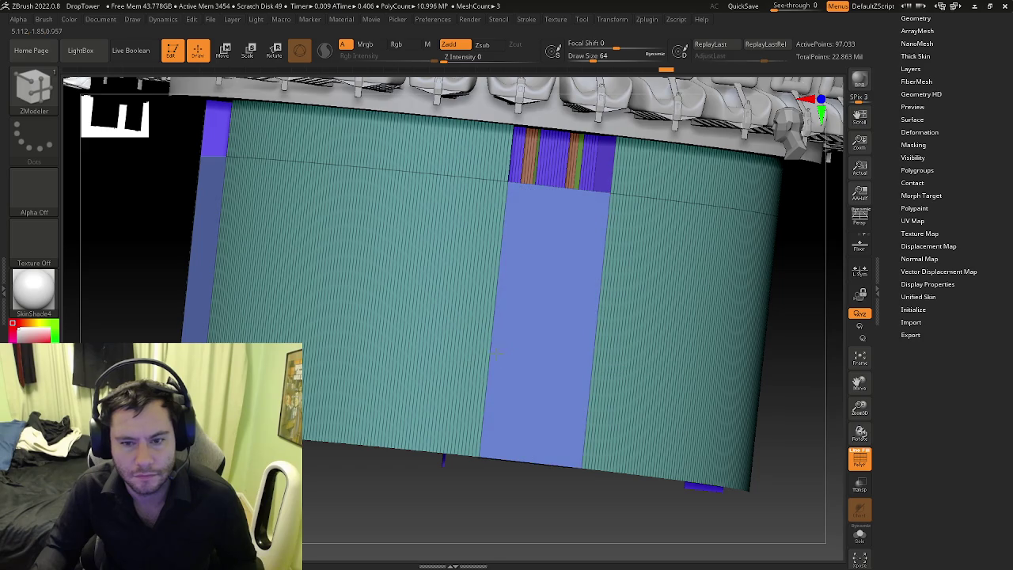
pyautogui.moveTo(549, 374)
pyautogui.mouseDown(button='right')
pyautogui.moveTo(362, 418)
pyautogui.moveTo(316, 396)
pyautogui.mouseUp(button='right')
pyautogui.hotkey('ctrl', 'z')
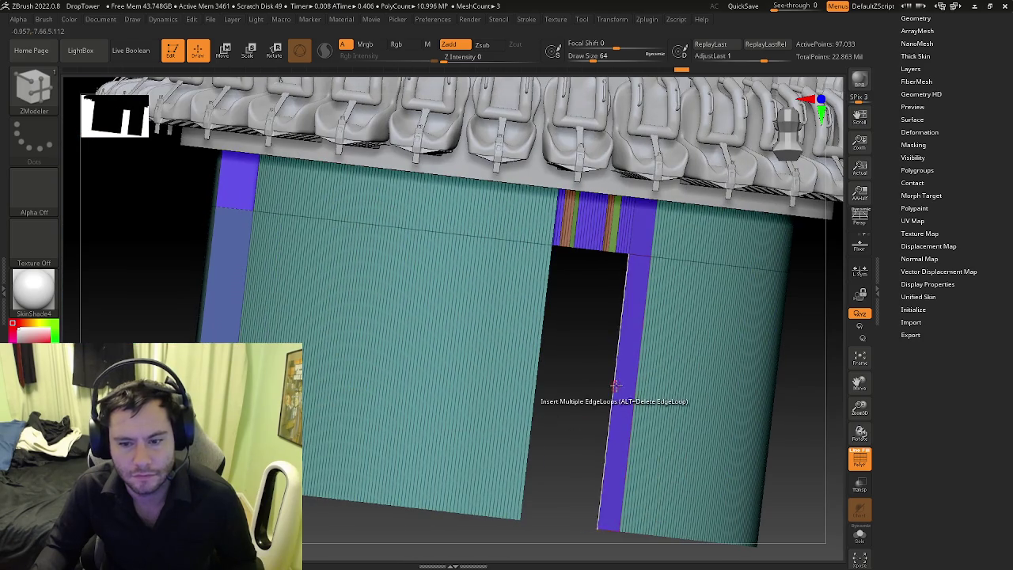
pyautogui.moveTo(516, 373)
pyautogui.mouseDown(button='right')
pyautogui.moveTo(340, 380)
pyautogui.moveTo(425, 380)
pyautogui.moveTo(463, 401)
pyautogui.mouseUp(button='right')
pyautogui.moveTo(442, 371); pyautogui.dragTo(351, 371)
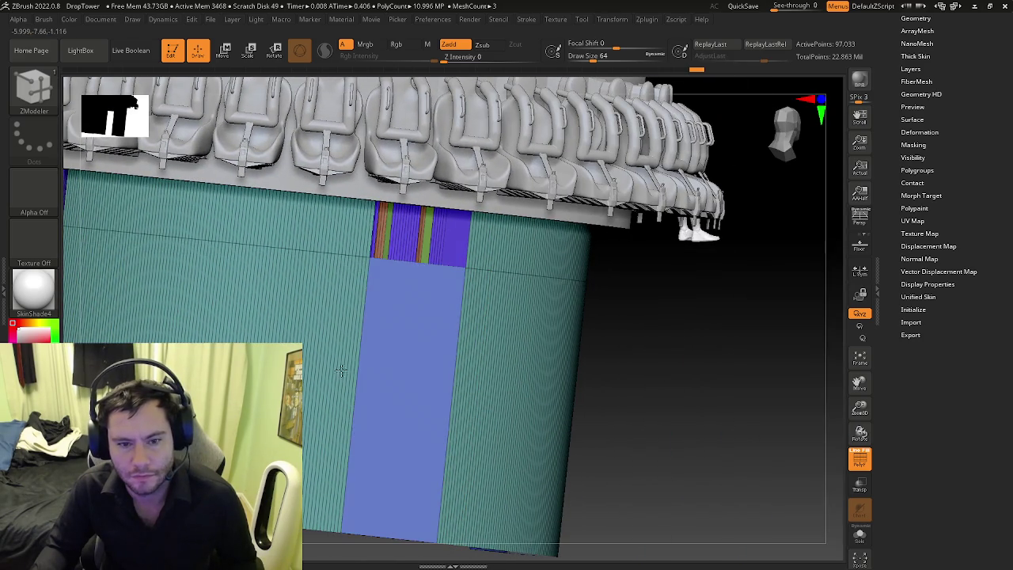
pyautogui.moveTo(366, 366)
pyautogui.mouseDown(button='right')
pyautogui.moveTo(437, 366)
pyautogui.moveTo(372, 372)
pyautogui.mouseUp(button='right')
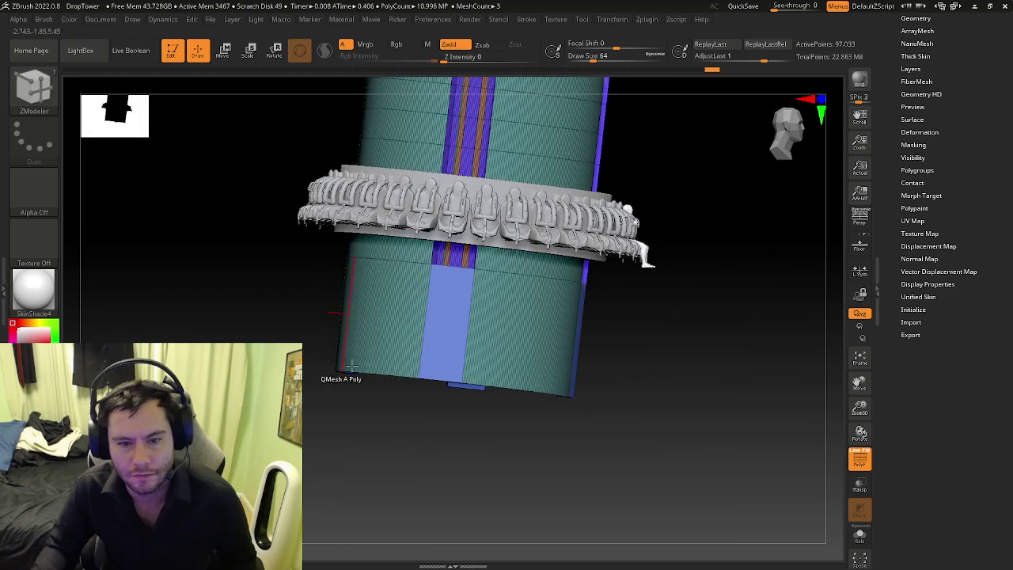
# Step: Toggle the polygroup display with Shift+F and inspect the filled blue column
pyautogui.hotkey('shift', 'f')
pyautogui.moveTo(452, 361)
pyautogui.mouseDown(button='right')
pyautogui.moveTo(407, 357)
pyautogui.moveTo(437, 358)
pyautogui.moveTo(451, 339)
pyautogui.moveTo(418, 353)
pyautogui.moveTo(426, 359)
pyautogui.moveTo(439, 357)
pyautogui.moveTo(426, 337)
pyautogui.moveTo(441, 351)
pyautogui.moveTo(464, 346)
pyautogui.moveTo(419, 348)
pyautogui.moveTo(464, 346)
pyautogui.moveTo(454, 315)
pyautogui.moveTo(425, 327)
pyautogui.moveTo(450, 350)
pyautogui.mouseUp(button='right')
pyautogui.hotkey('shift', 'f')
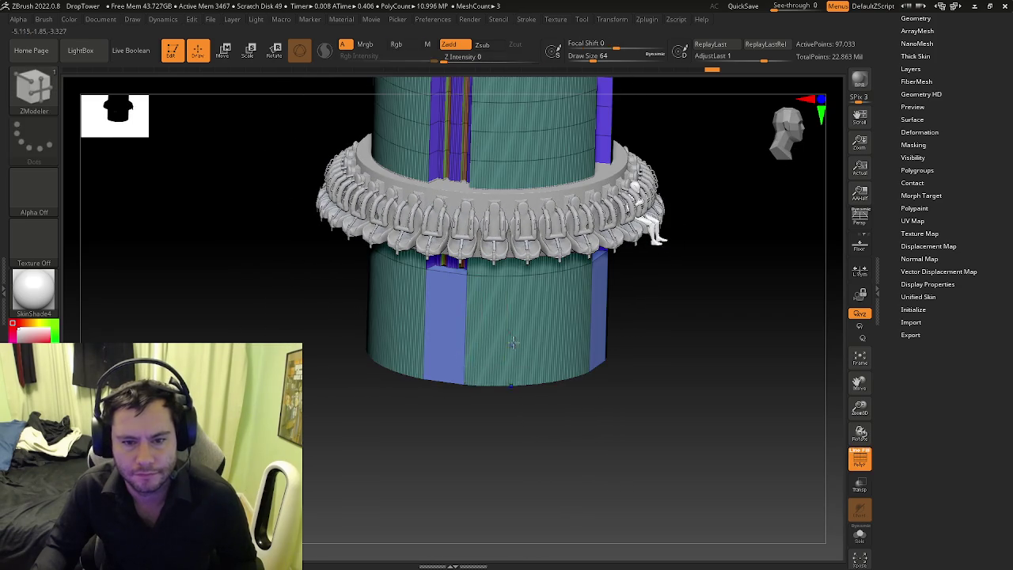
pyautogui.hotkey('shift', 'f')
pyautogui.moveTo(510, 345)
pyautogui.keyDown('shift'); pyautogui.mouseDown(button='right')
pyautogui.moveTo(502, 294)
pyautogui.moveTo(406, 323)
pyautogui.mouseUp(button='right'); pyautogui.keyUp('shift')
pyautogui.hotkey('shift', 'f')
pyautogui.press('space')
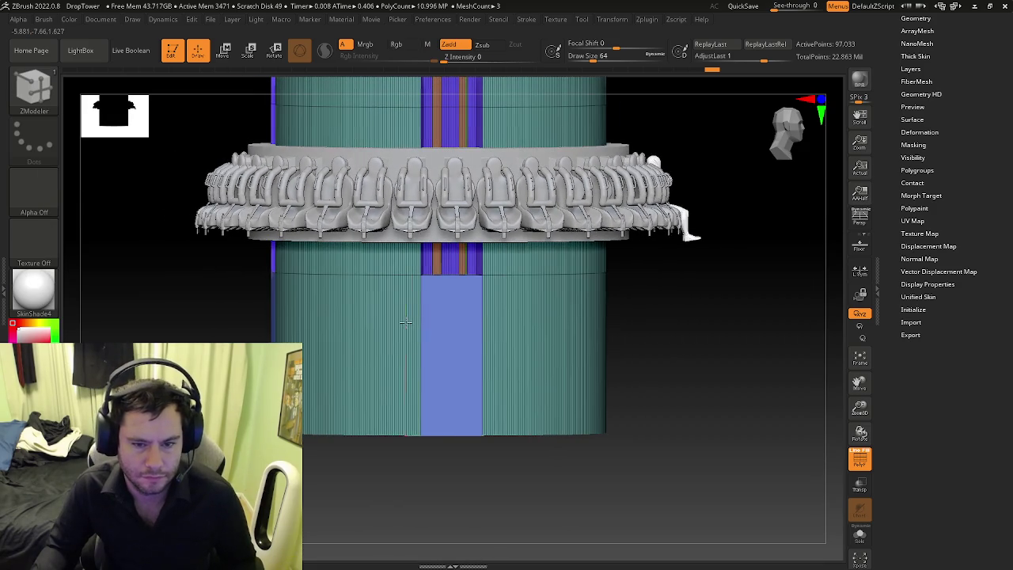
pyautogui.moveTo(428, 338); pyautogui.dragTo(424, 343, button='right')
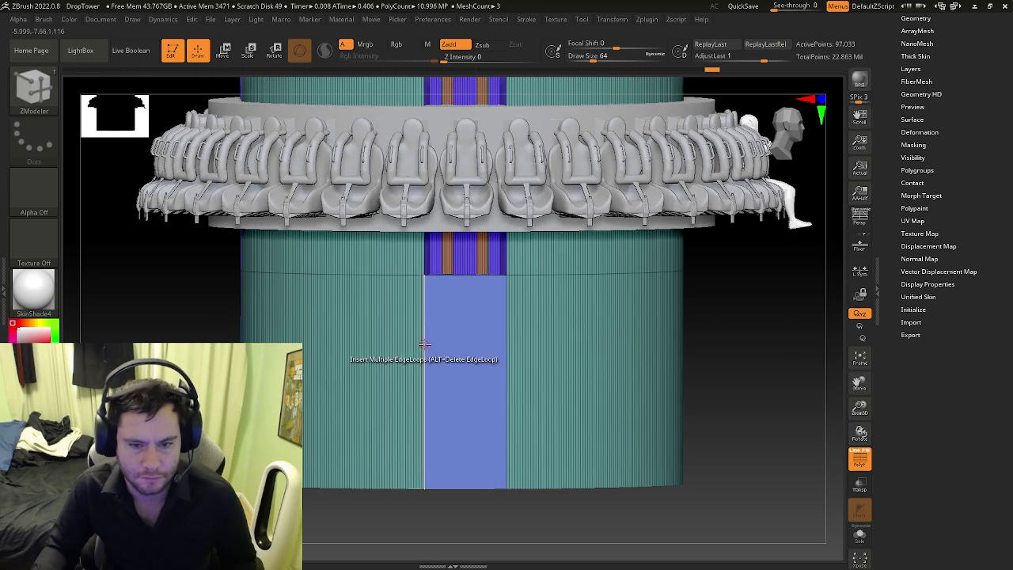
pyautogui.press('space')
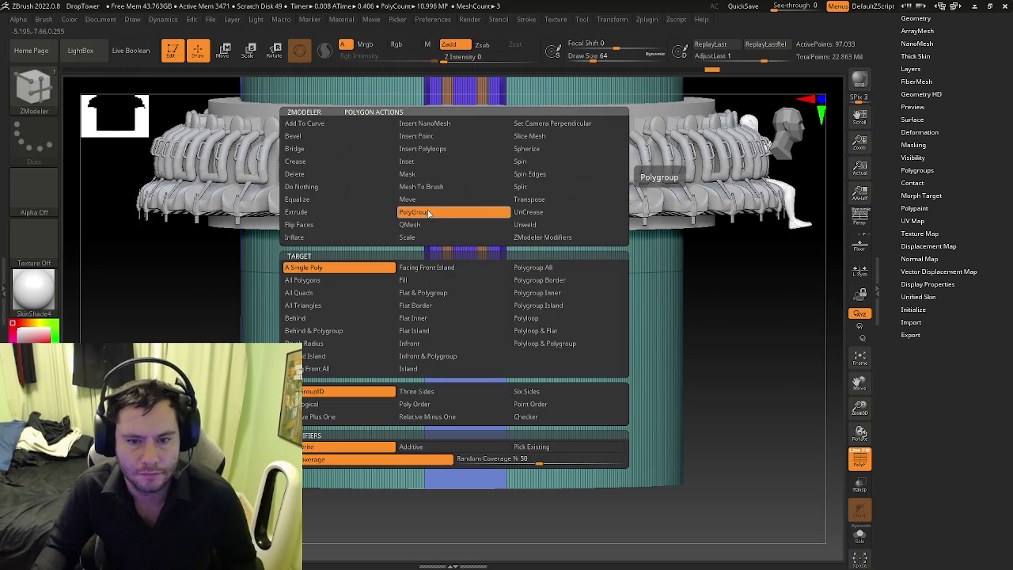
# Step: Regroup the blue strip and its neighbouring band as new polygroups using PolyGroup Polyloop
pyautogui.click(523, 319)
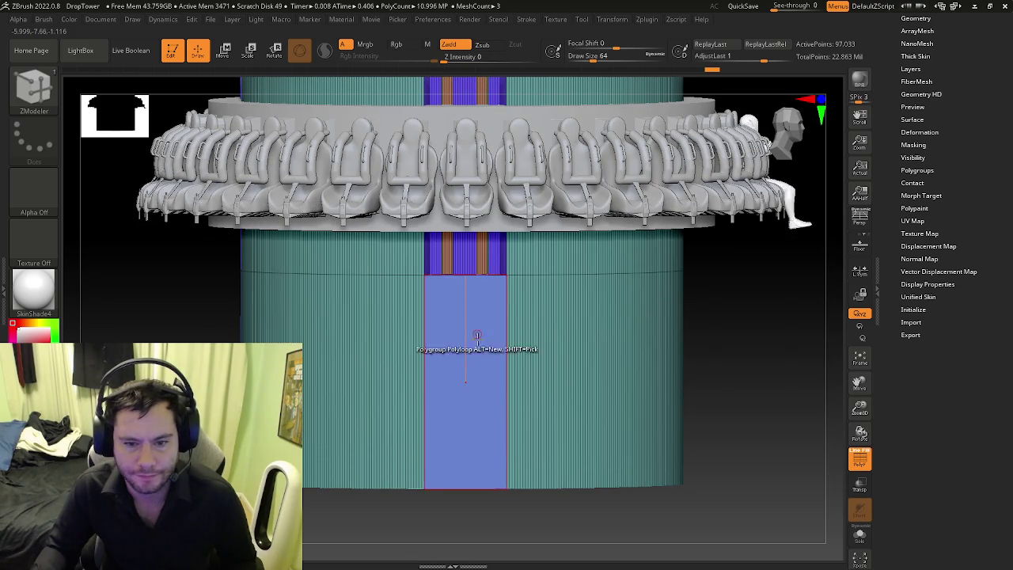
pyautogui.click(483, 388)
pyautogui.moveTo(467, 330)
pyautogui.mouseDown(button='right')
pyautogui.moveTo(525, 369)
pyautogui.moveTo(589, 363)
pyautogui.moveTo(511, 362)
pyautogui.mouseUp(button='right')
pyautogui.click(547, 371)
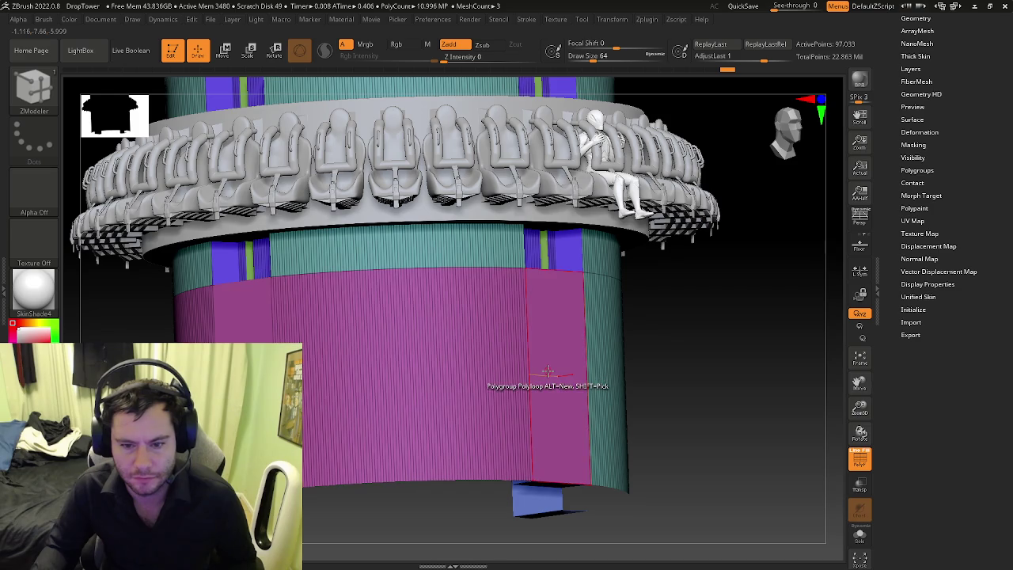
pyautogui.press('space')
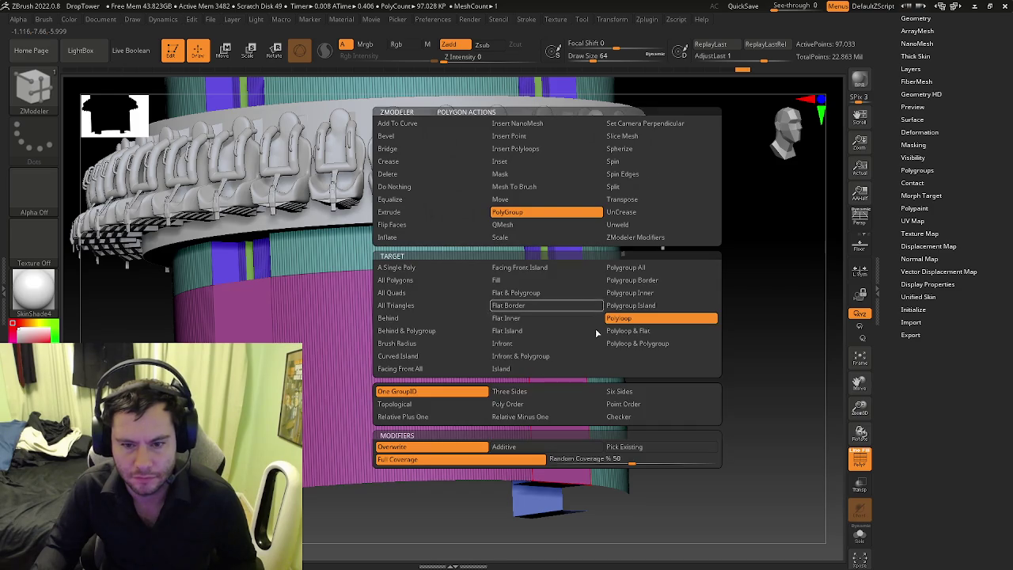
pyautogui.moveTo(602, 314)
pyautogui.mouseDown(button='right')
pyautogui.moveTo(483, 233)
pyautogui.moveTo(488, 251)
pyautogui.moveTo(439, 185)
pyautogui.moveTo(255, 278)
pyautogui.moveTo(414, 246)
pyautogui.moveTo(381, 274)
pyautogui.moveTo(337, 264)
pyautogui.moveTo(358, 227)
pyautogui.mouseUp(button='right')
pyautogui.rightClick(330, 245)
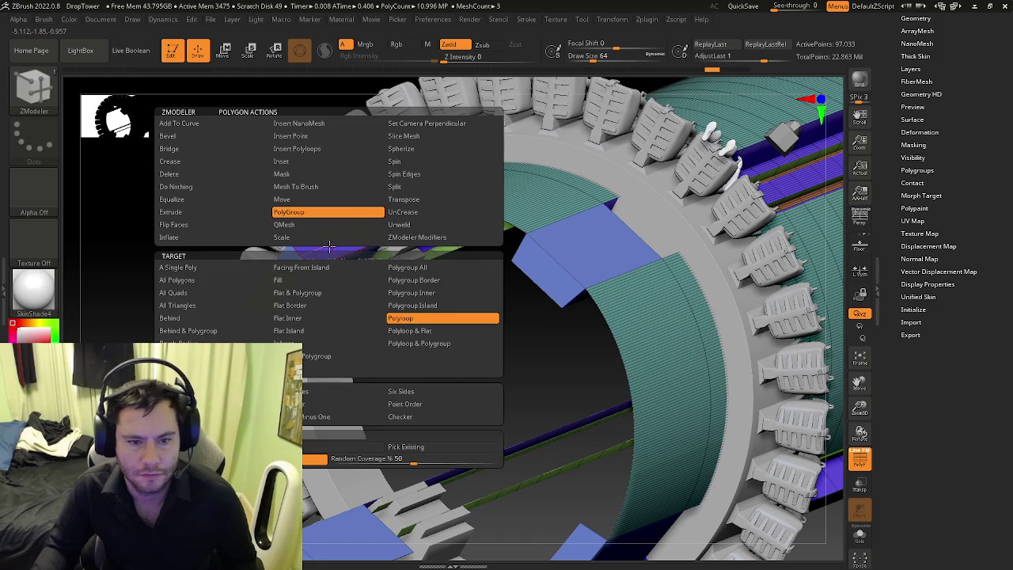
pyautogui.click(215, 180)
pyautogui.moveTo(380, 333)
pyautogui.mouseDown()
pyautogui.moveTo(414, 314)
pyautogui.moveTo(449, 270)
pyautogui.mouseUp()
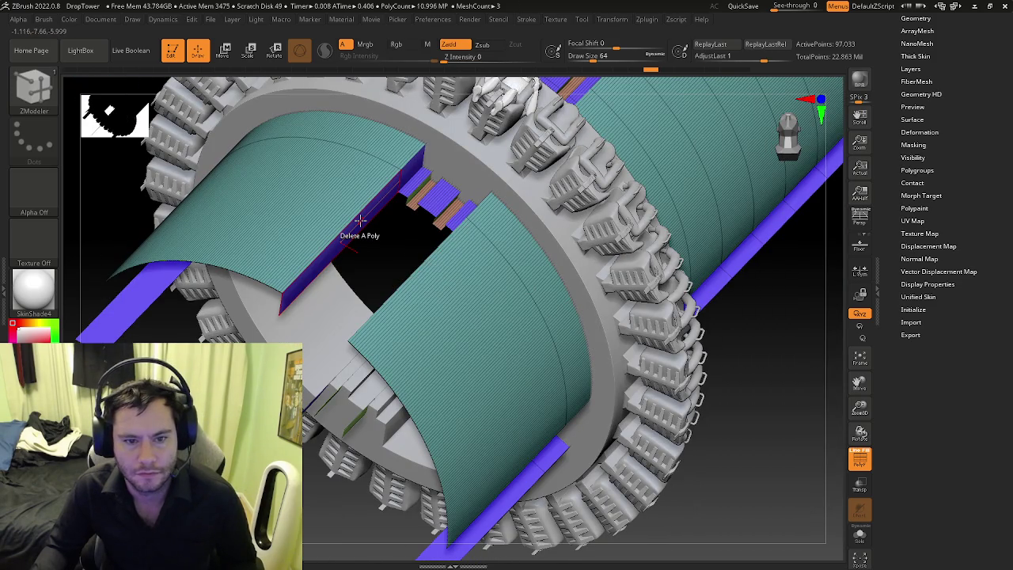
# Step: Delete the purple polygon strips along both panel edges beside the gap
pyautogui.press('space')
pyautogui.click(224, 150)
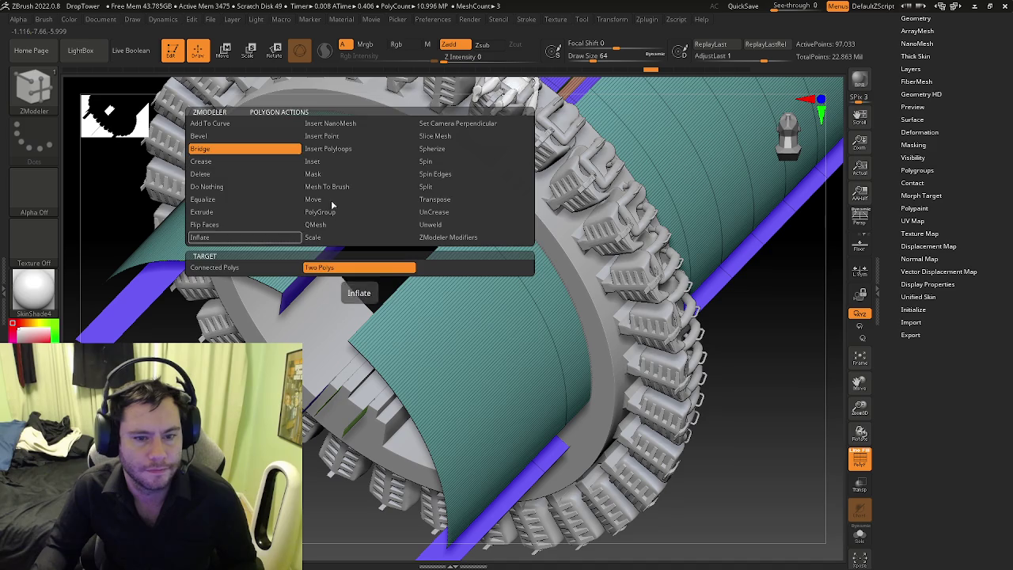
pyautogui.moveTo(352, 229)
pyautogui.mouseDown()
pyautogui.moveTo(419, 290)
pyautogui.moveTo(303, 272)
pyautogui.moveTo(372, 297)
pyautogui.moveTo(586, 341)
pyautogui.mouseUp()
pyautogui.press('space')
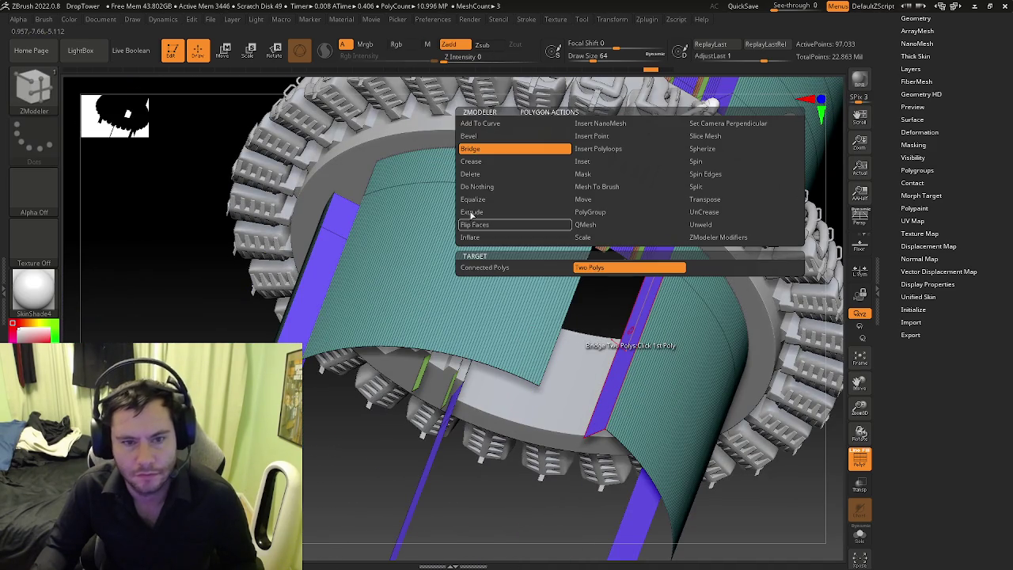
pyautogui.click(470, 174)
pyautogui.moveTo(198, 237)
pyautogui.mouseDown()
pyautogui.moveTo(475, 237)
pyautogui.moveTo(530, 253)
pyautogui.moveTo(536, 279)
pyautogui.moveTo(525, 283)
pyautogui.moveTo(539, 277)
pyautogui.mouseUp()
pyautogui.click(563, 269)
pyautogui.click(522, 283)
# Step: Set the ZModeler edge action to Bridge Two Edges and frame the panel gap
pyautogui.press('space')
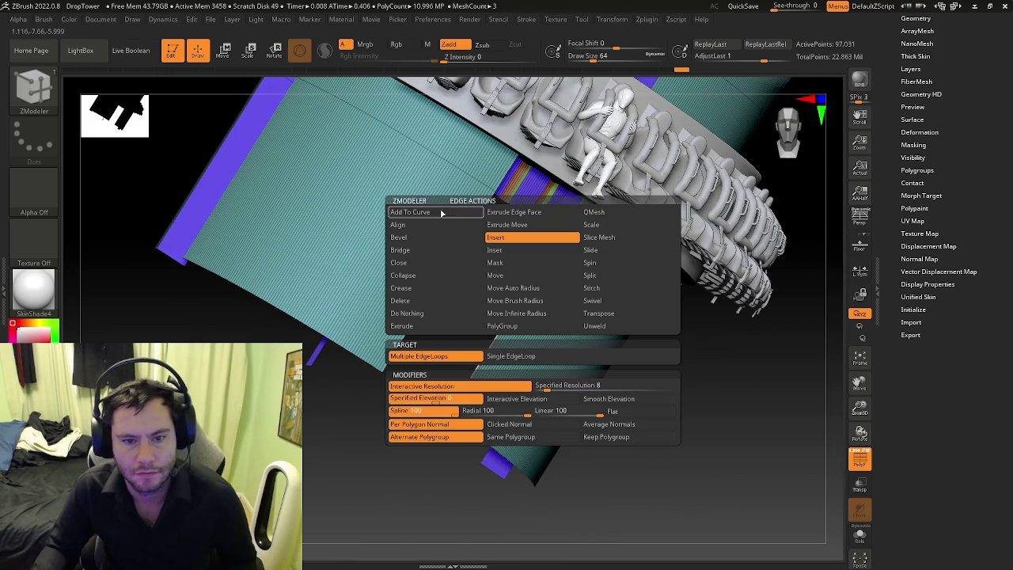
pyautogui.click(401, 251)
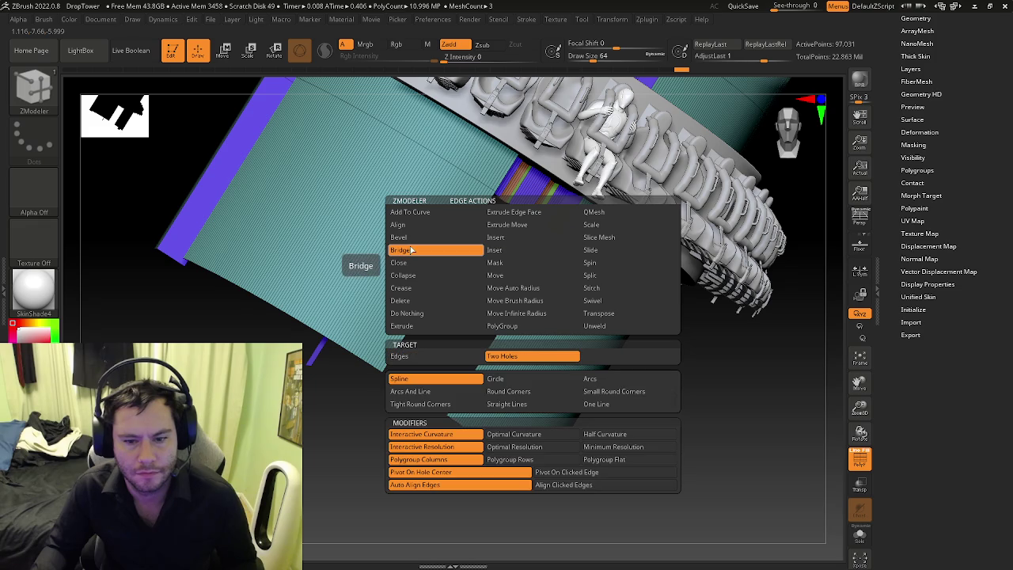
pyautogui.click(422, 358)
pyautogui.moveTo(524, 291); pyautogui.dragTo(437, 239)
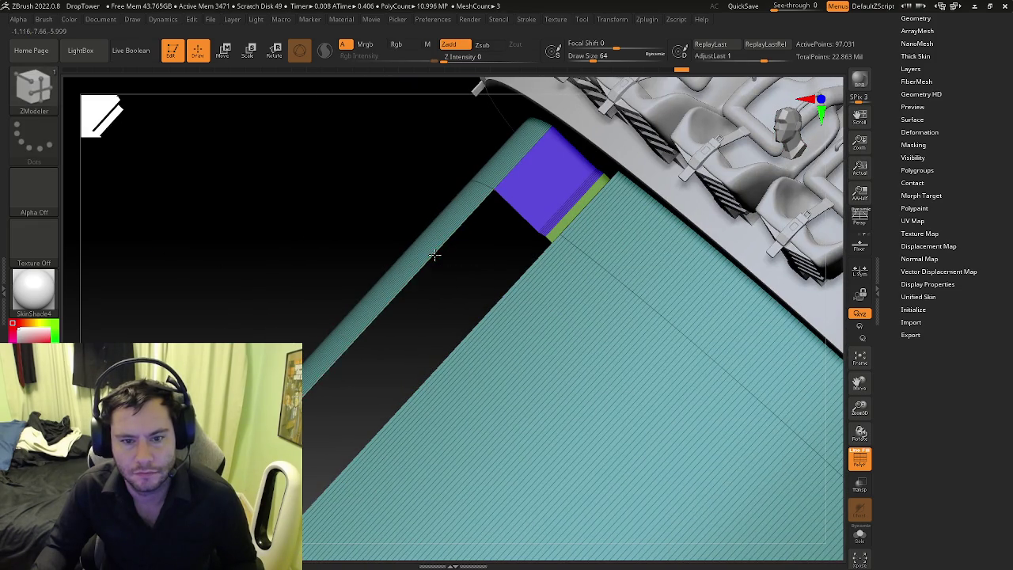
pyautogui.moveTo(468, 294)
pyautogui.mouseDown()
pyautogui.moveTo(494, 279)
pyautogui.moveTo(495, 338)
pyautogui.mouseUp()
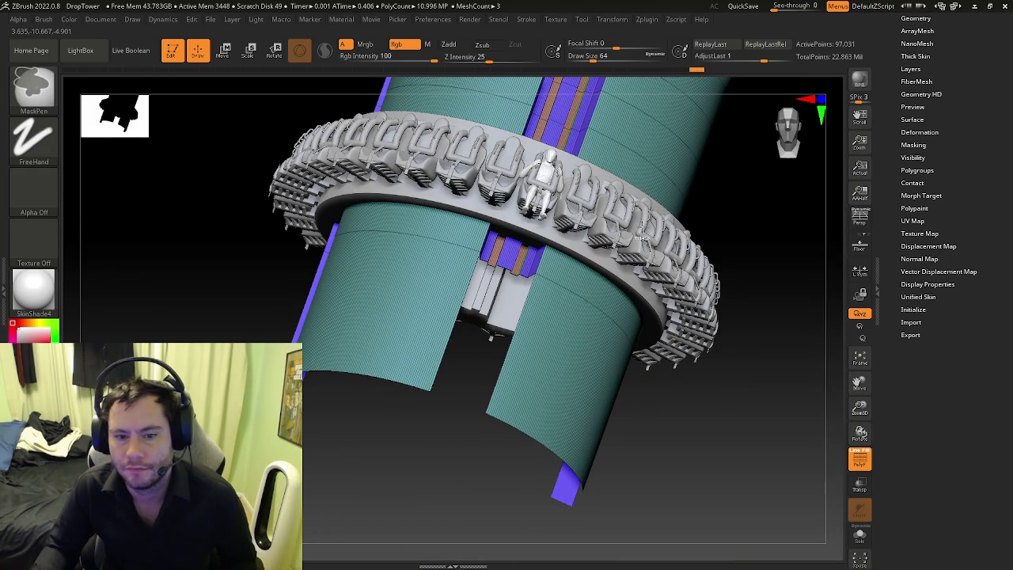
# Step: Expand Tool > Geometry, test a bridge across the gap, delete it, and try Del Hidden
pyautogui.click(916, 18)
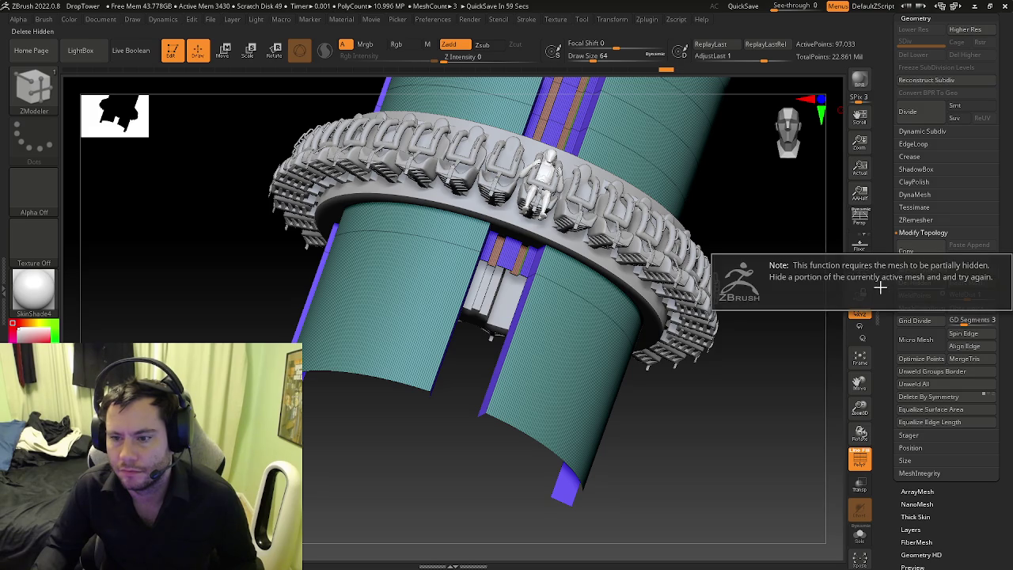
pyautogui.moveTo(524, 372)
pyautogui.keyDown('ctrl'); pyautogui.mouseDown(button='right')
pyautogui.moveTo(524, 326)
pyautogui.moveTo(632, 305)
pyautogui.moveTo(282, 178)
pyautogui.mouseUp(button='right'); pyautogui.keyUp('ctrl')
pyautogui.click(635, 300)
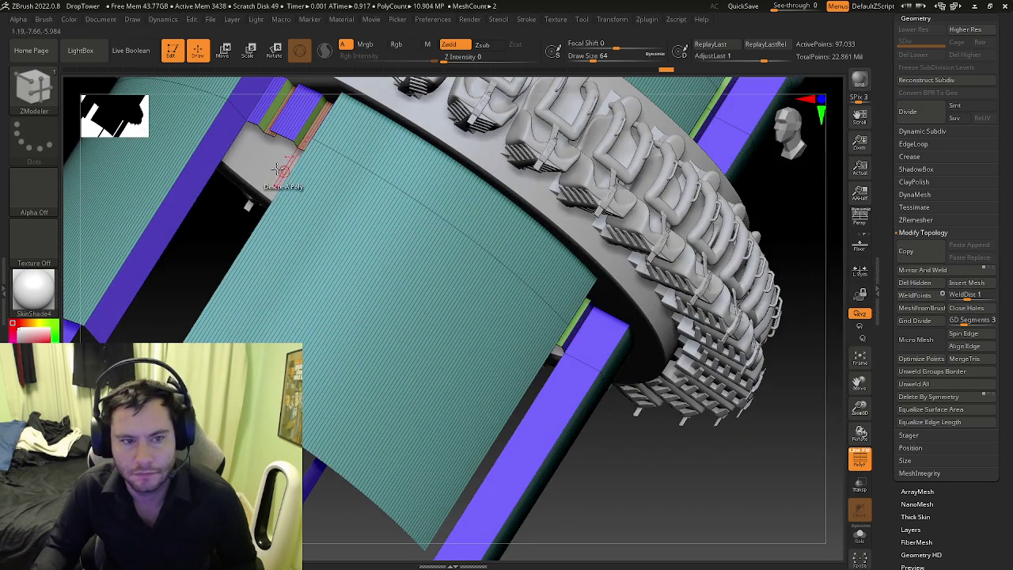
pyautogui.click(217, 164)
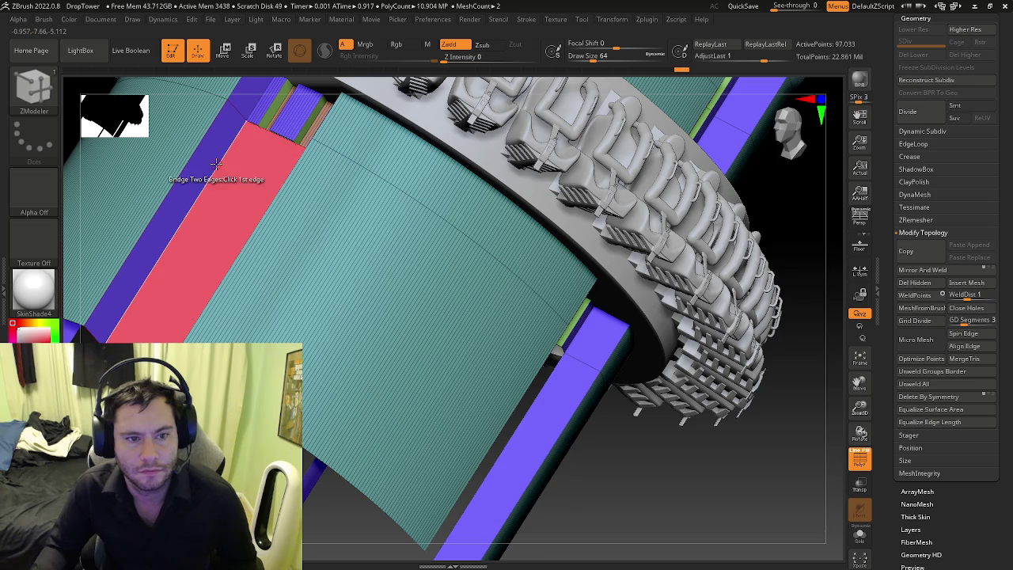
pyautogui.click(263, 187)
pyautogui.moveTo(263, 187); pyautogui.dragTo(308, 201, button='right')
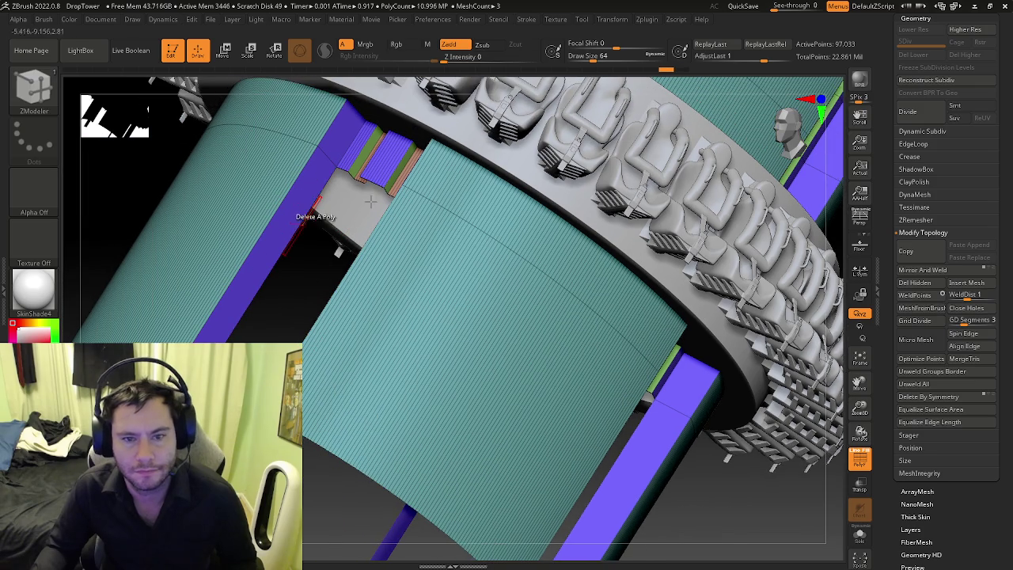
pyautogui.click(915, 289)
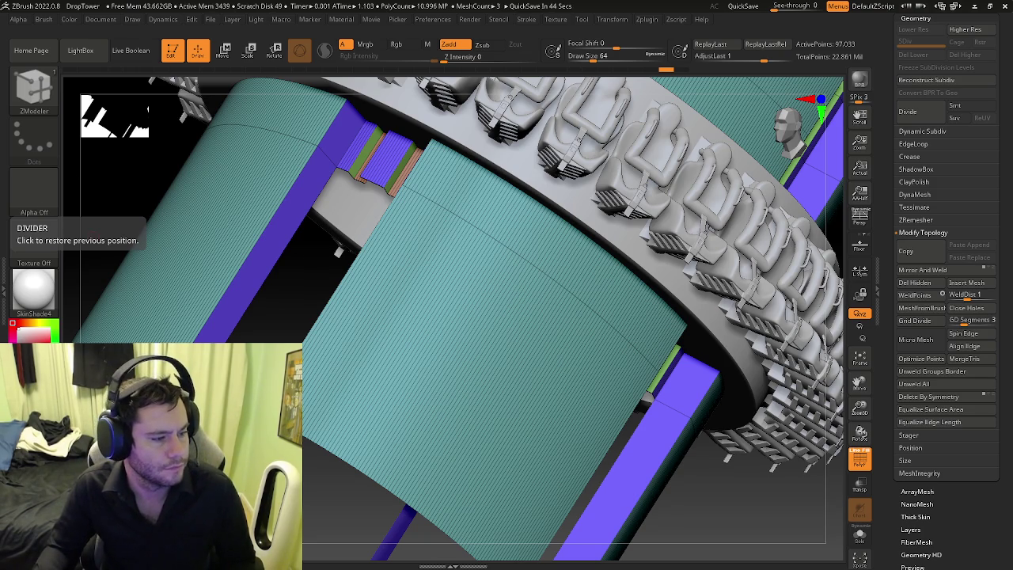
pyautogui.moveTo(402, 277)
pyautogui.mouseDown(button='right')
pyautogui.moveTo(403, 267)
pyautogui.moveTo(303, 243)
pyautogui.mouseUp(button='right')
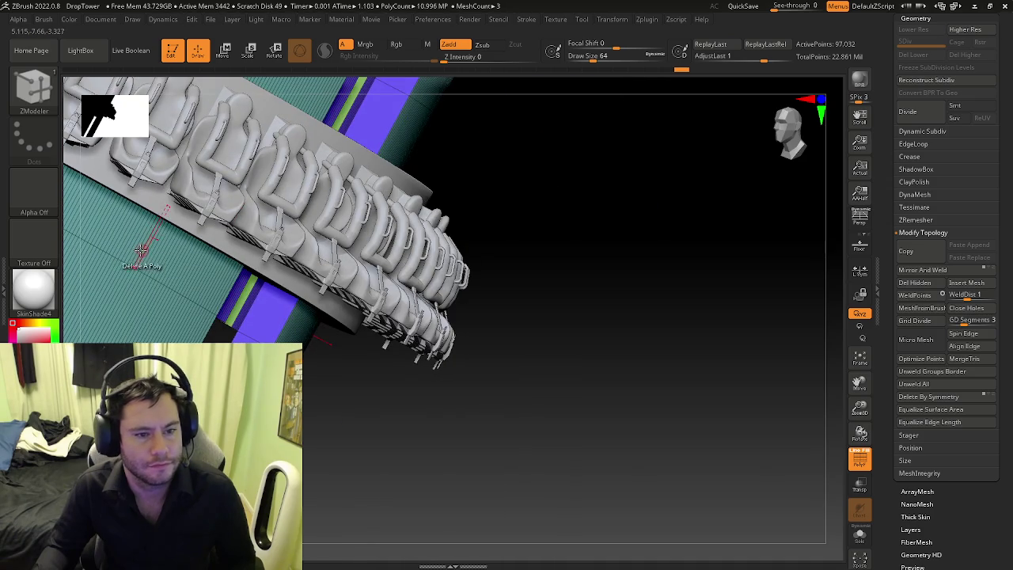
# Step: Bridge the paired panel edges into red strips and delete the leftover purple strip
pyautogui.moveTo(145, 250); pyautogui.dragTo(269, 221, button='right')
pyautogui.moveTo(181, 200)
pyautogui.mouseDown(button='right')
pyautogui.moveTo(352, 224)
pyautogui.moveTo(301, 204)
pyautogui.moveTo(426, 259)
pyautogui.moveTo(441, 225)
pyautogui.moveTo(414, 271)
pyautogui.moveTo(289, 286)
pyautogui.moveTo(265, 220)
pyautogui.moveTo(324, 244)
pyautogui.moveTo(272, 236)
pyautogui.moveTo(293, 249)
pyautogui.moveTo(407, 280)
pyautogui.moveTo(576, 188)
pyautogui.moveTo(310, 276)
pyautogui.moveTo(305, 225)
pyautogui.moveTo(261, 227)
pyautogui.moveTo(316, 265)
pyautogui.moveTo(262, 258)
pyautogui.moveTo(344, 267)
pyautogui.moveTo(224, 204)
pyautogui.moveTo(244, 276)
pyautogui.mouseUp(button='right')
pyautogui.click(441, 259)
pyautogui.press('space')
pyautogui.click(417, 283)
pyautogui.click(351, 260)
pyautogui.click(222, 202)
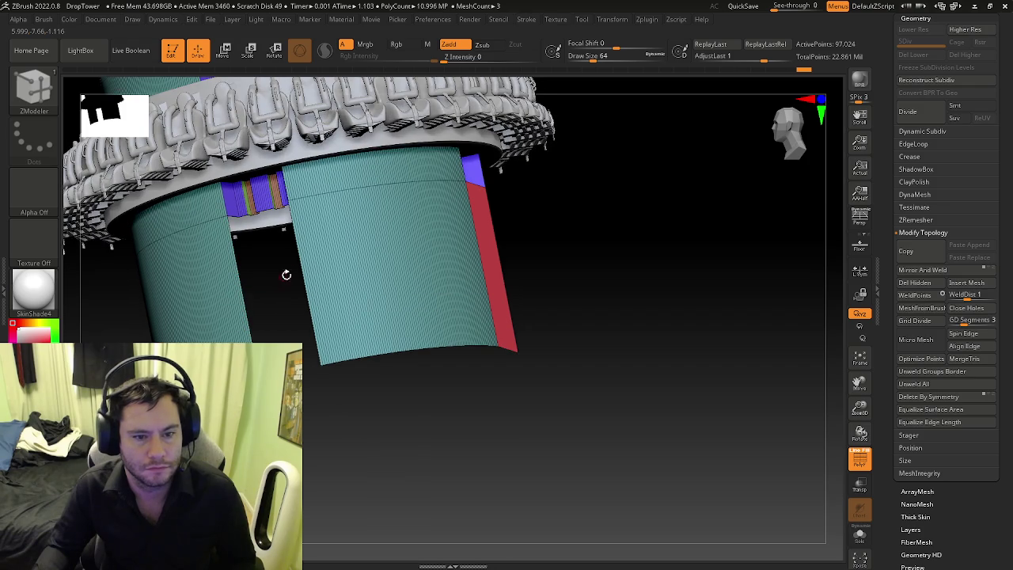
pyautogui.click(301, 271)
pyautogui.moveTo(333, 283); pyautogui.dragTo(296, 294, button='right')
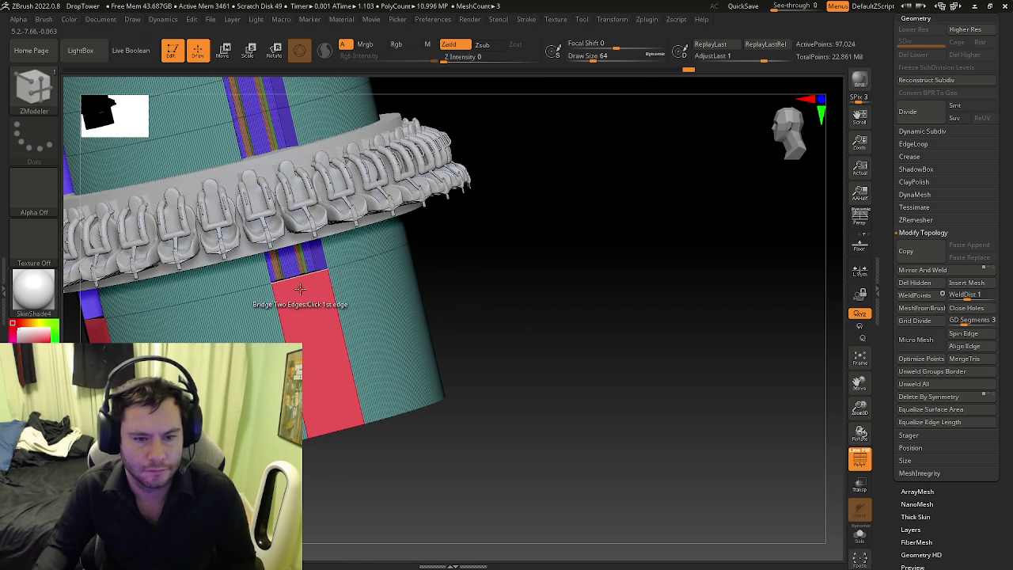
pyautogui.press('space')
pyautogui.click(270, 237)
pyautogui.moveTo(310, 303); pyautogui.dragTo(307, 340)
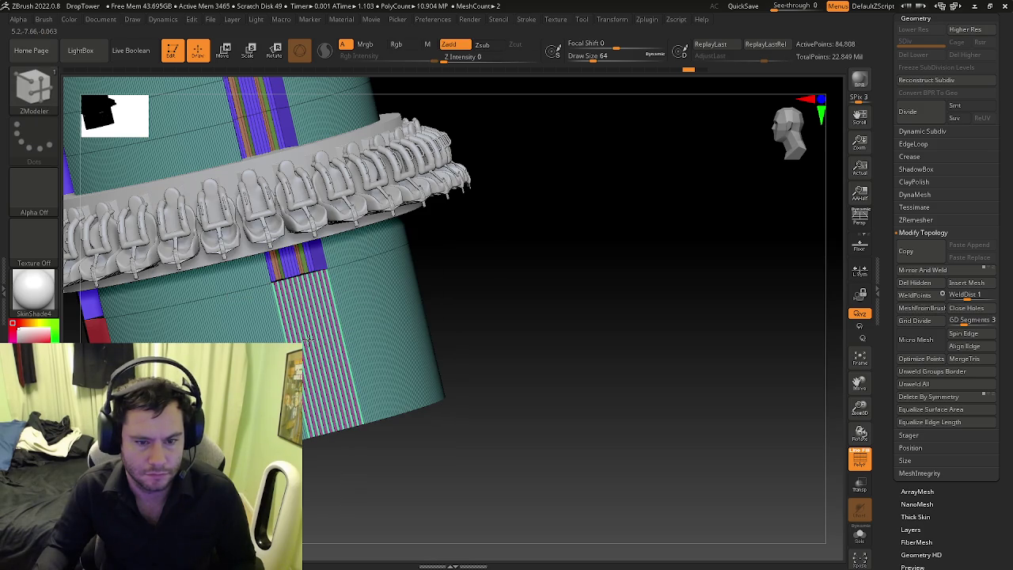
pyautogui.hotkey('shift', 'f')
pyautogui.moveTo(330, 357); pyautogui.dragTo(355, 385, button='right')
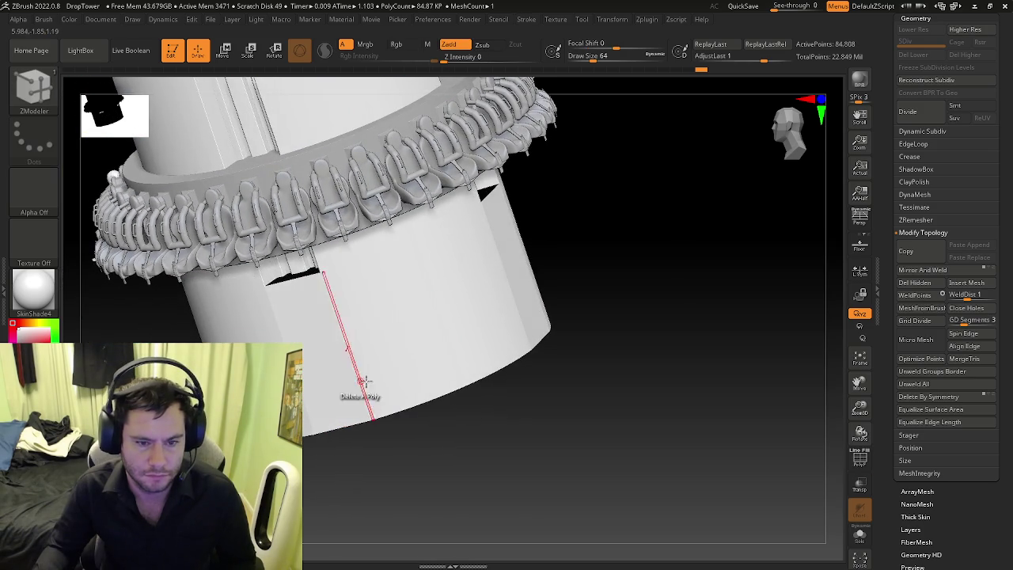
pyautogui.hotkey('shift', 'f')
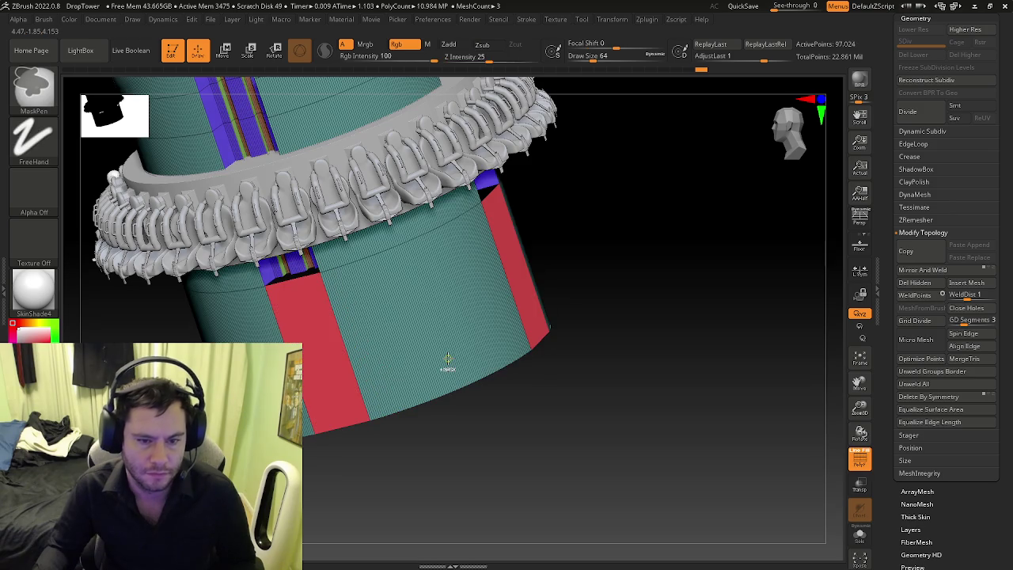
pyautogui.moveTo(438, 379); pyautogui.dragTo(457, 342, button='right')
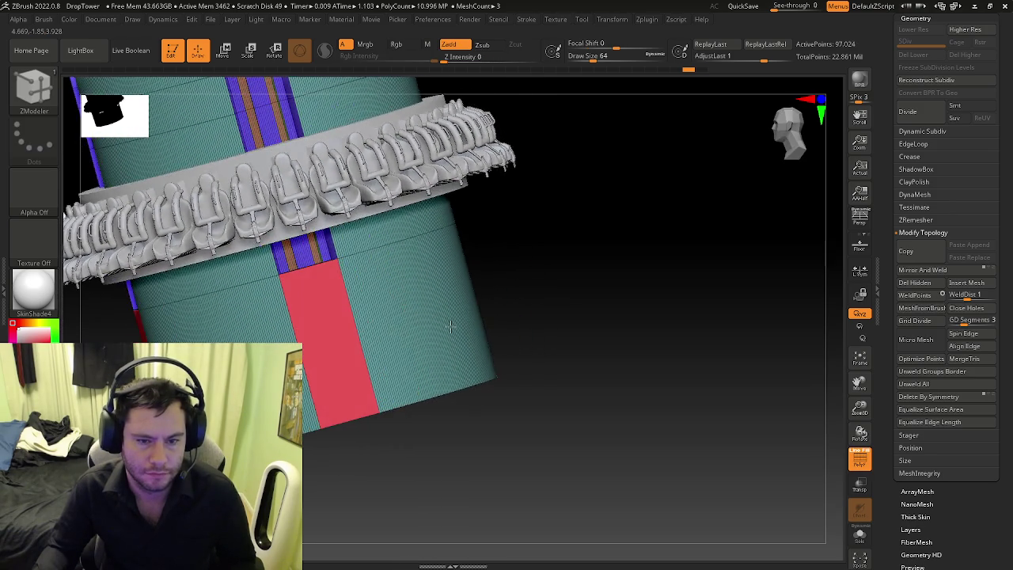
pyautogui.moveTo(458, 342)
pyautogui.mouseDown(button='right')
pyautogui.moveTo(467, 339)
pyautogui.moveTo(397, 326)
pyautogui.mouseUp(button='right')
pyautogui.moveTo(351, 287)
pyautogui.keyDown('ctrl'); pyautogui.mouseDown(button='right')
pyautogui.moveTo(340, 305)
pyautogui.moveTo(243, 265)
pyautogui.moveTo(570, 142)
pyautogui.mouseUp(button='right'); pyautogui.keyUp('ctrl')
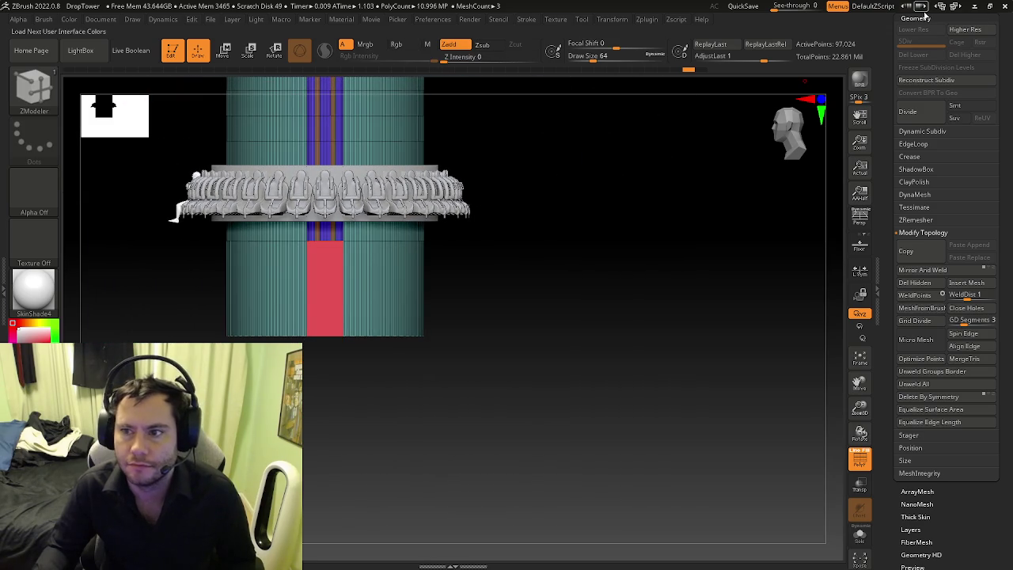
# Step: Collapse the Geometry subpalette and scroll the tray up to the Subtool list
pyautogui.click(916, 17)
pyautogui.scroll(3, 916, 31)
pyautogui.scroll(2, 916, 63)
pyautogui.scroll(2, 916, 79)
pyautogui.scroll(2, 916, 95)
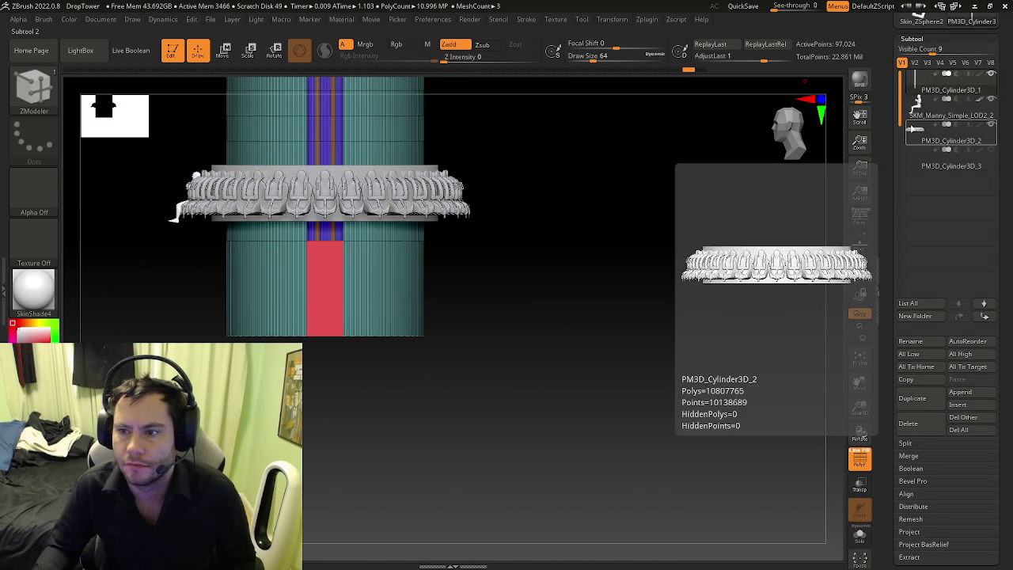
pyautogui.moveTo(261, 261)
pyautogui.keyDown('ctrl'); pyautogui.mouseDown(button='right')
pyautogui.moveTo(290, 155)
pyautogui.moveTo(357, 381)
pyautogui.moveTo(395, 459)
pyautogui.moveTo(351, 414)
pyautogui.moveTo(410, 229)
pyautogui.moveTo(425, 249)
pyautogui.moveTo(502, 272)
pyautogui.moveTo(486, 258)
pyautogui.moveTo(468, 301)
pyautogui.moveTo(407, 276)
pyautogui.moveTo(407, 289)
pyautogui.moveTo(407, 277)
pyautogui.mouseUp(button='right'); pyautogui.keyUp('ctrl')
# Step: Zoom onto the tower's red stripe and bring up the ZModeler edge actions
pyautogui.moveTo(402, 184)
pyautogui.keyDown('ctrl'); pyautogui.mouseDown(button='right')
pyautogui.moveTo(430, 224)
pyautogui.moveTo(419, 190)
pyautogui.mouseUp(button='right'); pyautogui.keyUp('ctrl')
pyautogui.moveTo(418, 190)
pyautogui.mouseDown()
pyautogui.moveTo(437, 262)
pyautogui.moveTo(433, 90)
pyautogui.moveTo(454, 228)
pyautogui.moveTo(452, 437)
pyautogui.mouseUp()
pyautogui.keyDown('ctrl'); pyautogui.moveTo(452, 436); pyautogui.dragTo(375, 355, button='right'); pyautogui.keyUp('ctrl')
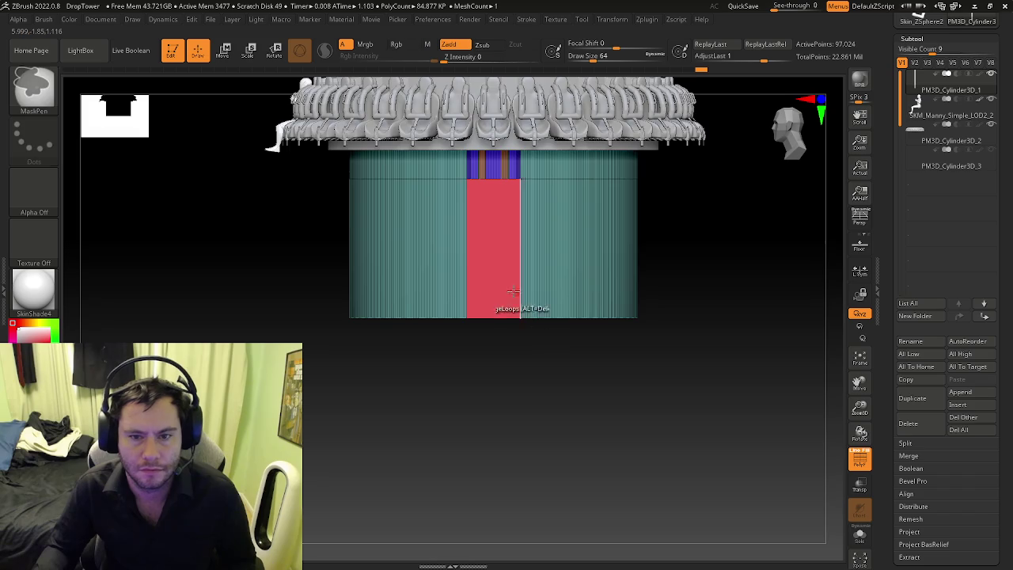
pyautogui.moveTo(430, 377); pyautogui.dragTo(492, 282)
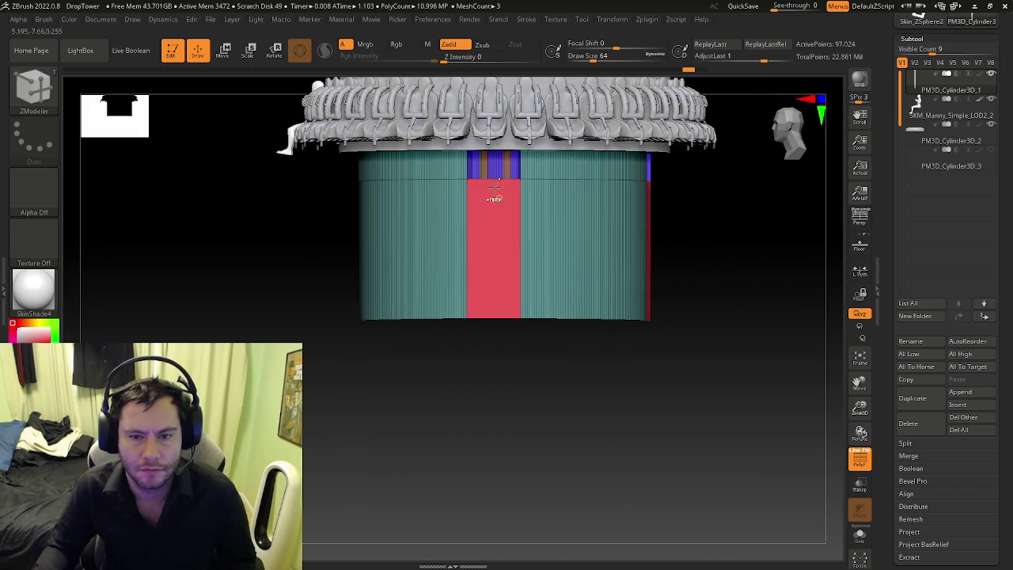
pyautogui.keyDown('ctrl'); pyautogui.moveTo(493, 282); pyautogui.dragTo(510, 204, button='right'); pyautogui.keyUp('ctrl')
pyautogui.press('space')
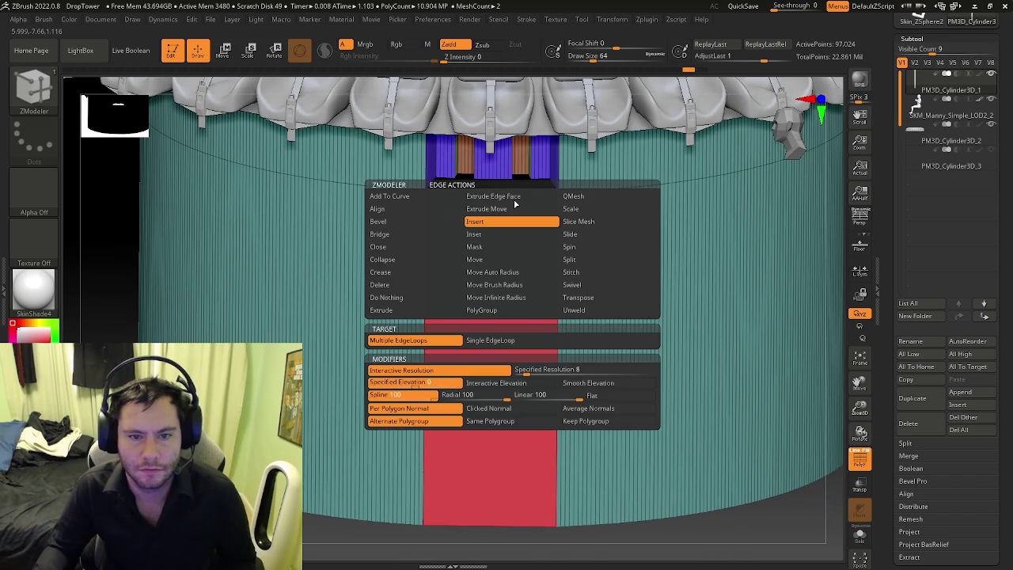
# Step: Try the Close Hole edge action on the hole above the red stripe
pyautogui.click(409, 247)
pyautogui.click(479, 342)
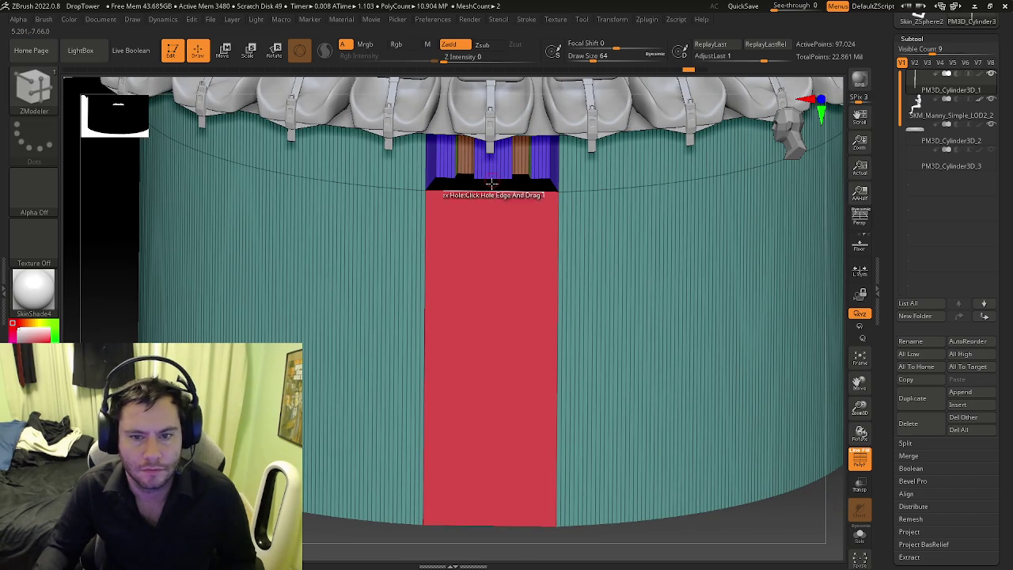
pyautogui.click(490, 192)
pyautogui.press('space')
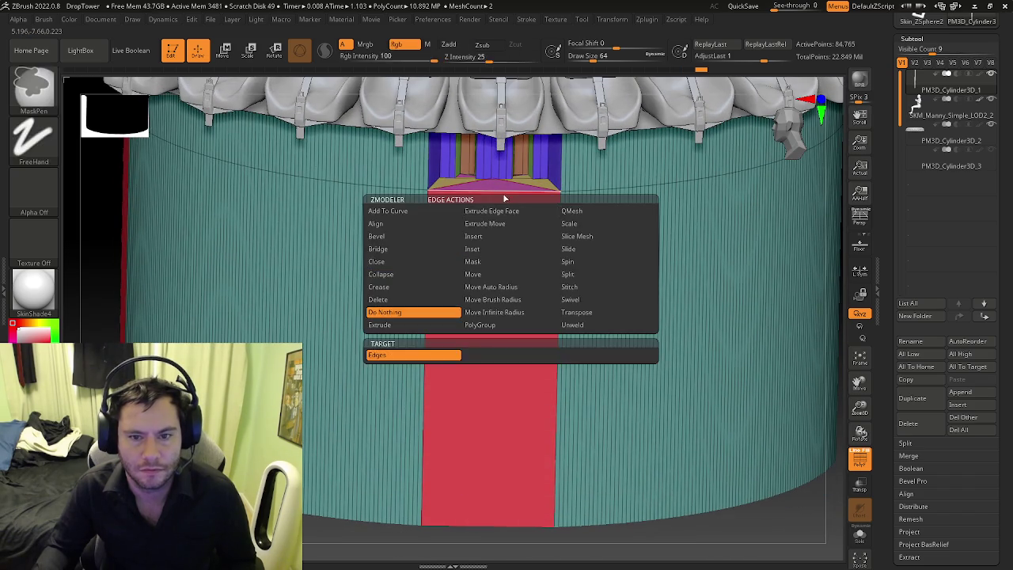
pyautogui.moveTo(462, 182); pyautogui.dragTo(444, 186, button='right')
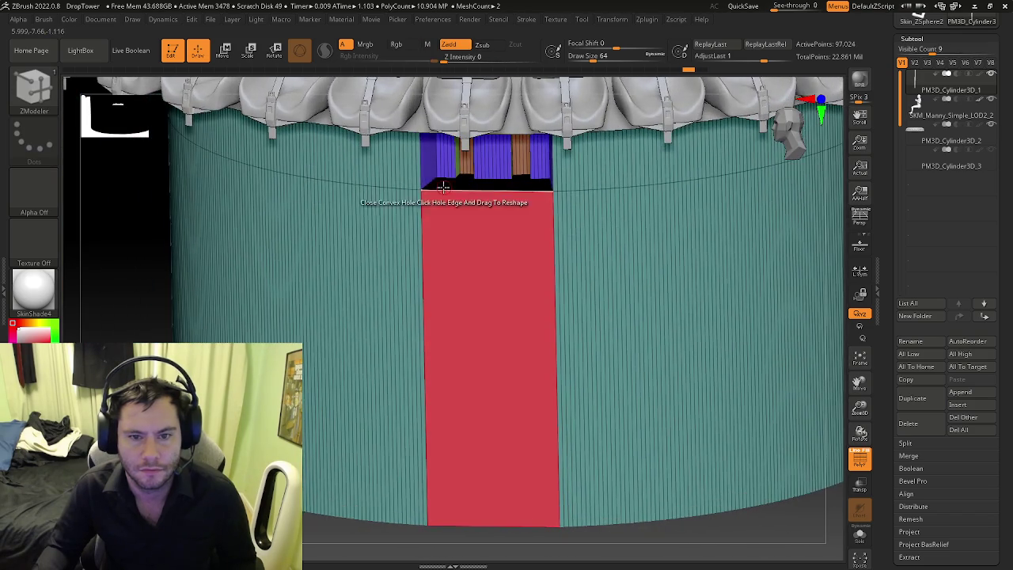
pyautogui.moveTo(507, 203)
pyautogui.keyDown('ctrl'); pyautogui.mouseDown(button='right')
pyautogui.moveTo(357, 219)
pyautogui.moveTo(528, 231)
pyautogui.moveTo(434, 231)
pyautogui.mouseUp(button='right'); pyautogui.keyUp('ctrl')
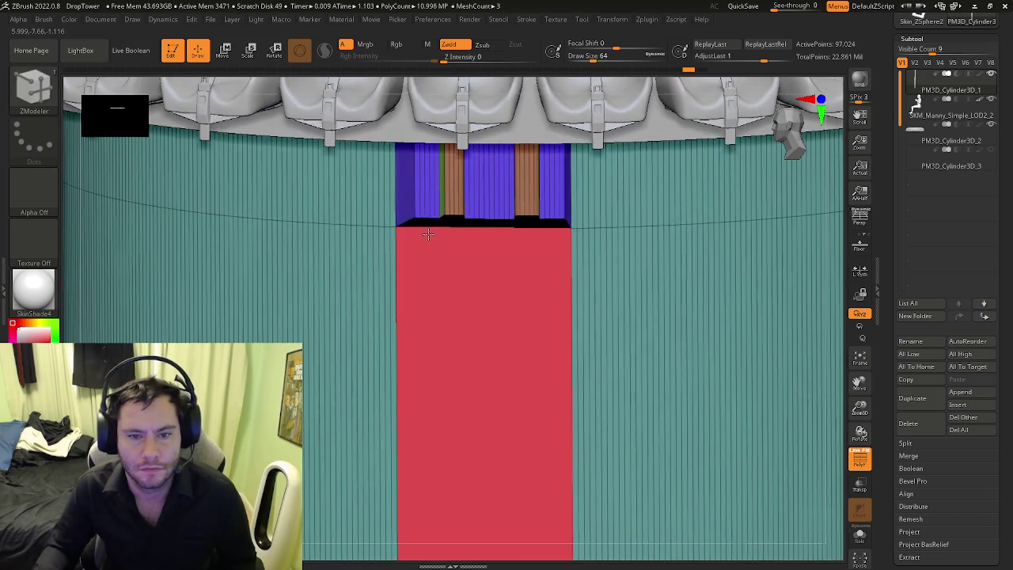
# Step: Switch to ZModeler with the edge action set to Bridge Two Edges
pyautogui.press('b')
pyautogui.press('z')
pyautogui.press('m')
pyautogui.press('space')
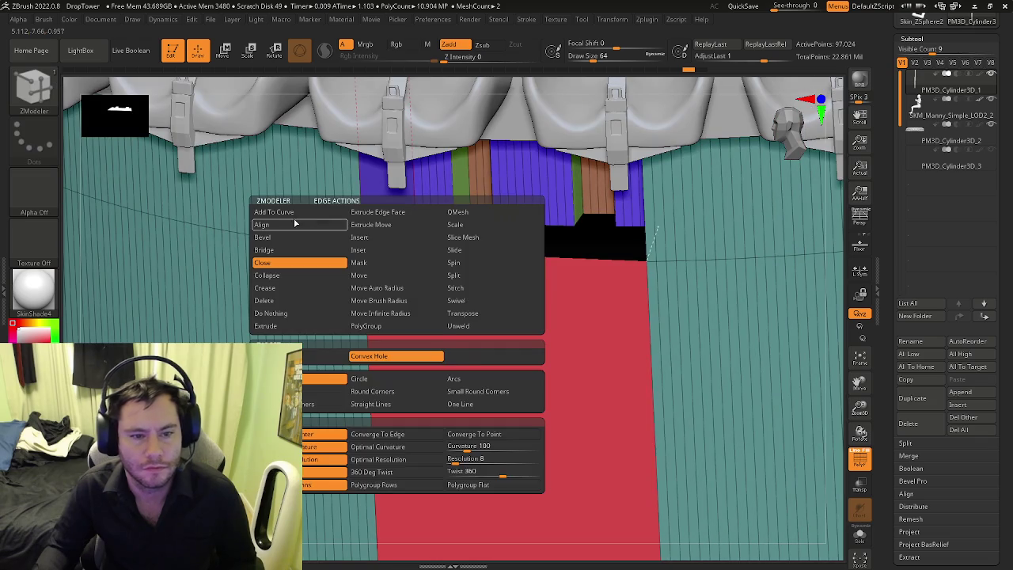
pyautogui.click(298, 250)
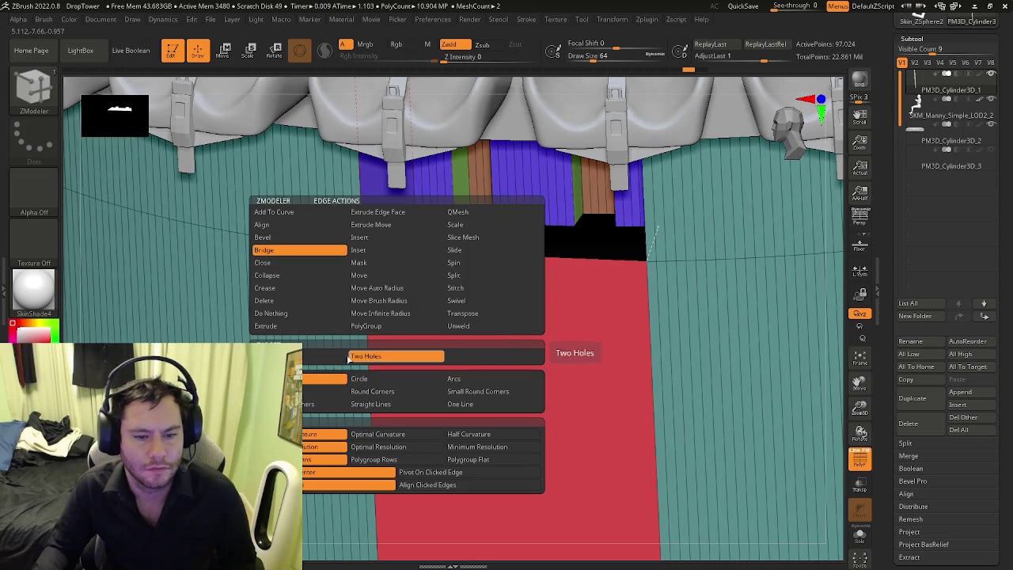
pyautogui.click(321, 358)
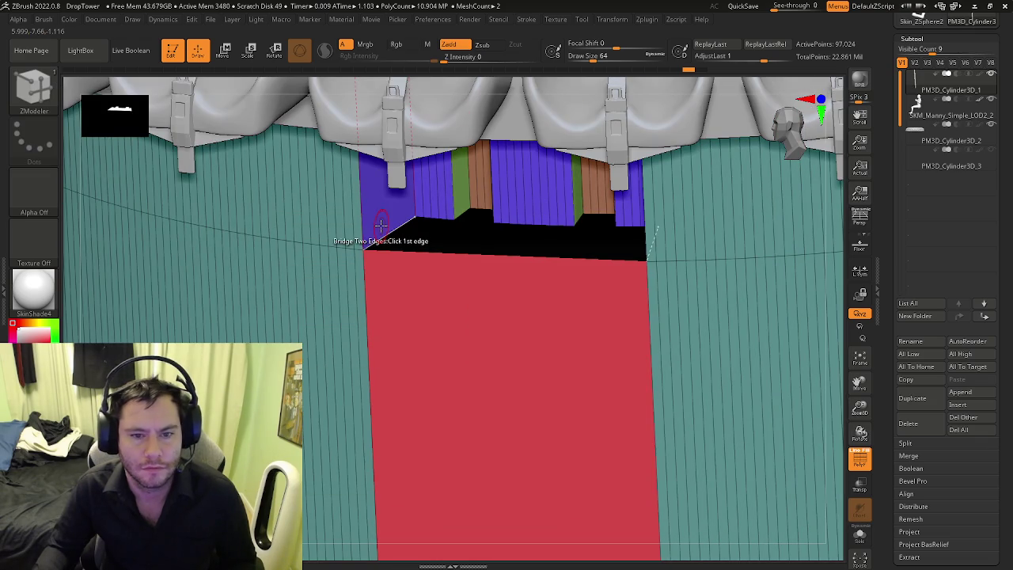
# Step: Bridge the hole's left side across to an opposite edge
pyautogui.moveTo(418, 215)
pyautogui.mouseDown(button='right')
pyautogui.moveTo(428, 228)
pyautogui.moveTo(424, 218)
pyautogui.mouseUp(button='right')
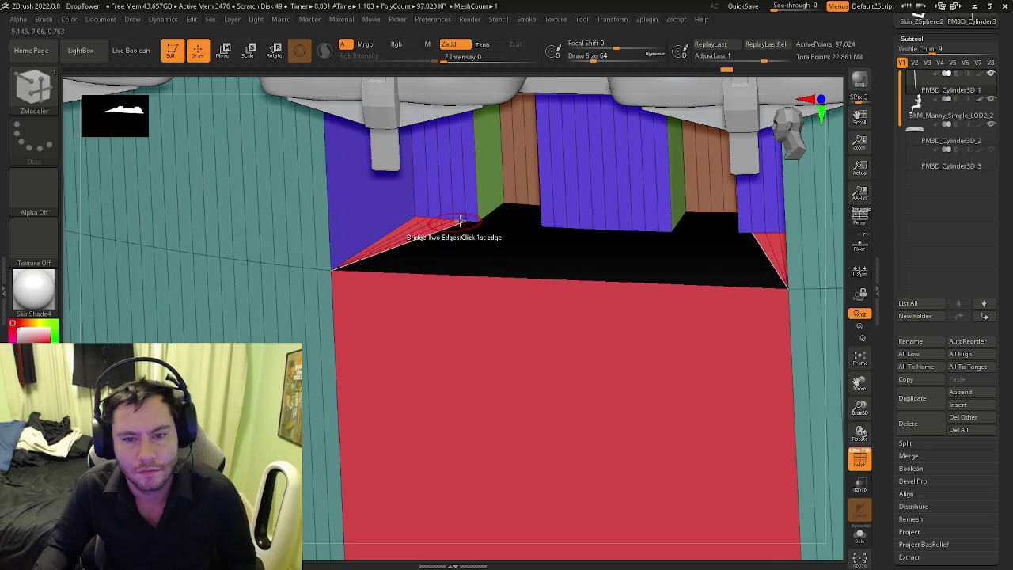
pyautogui.moveTo(480, 229); pyautogui.dragTo(502, 213, button='right')
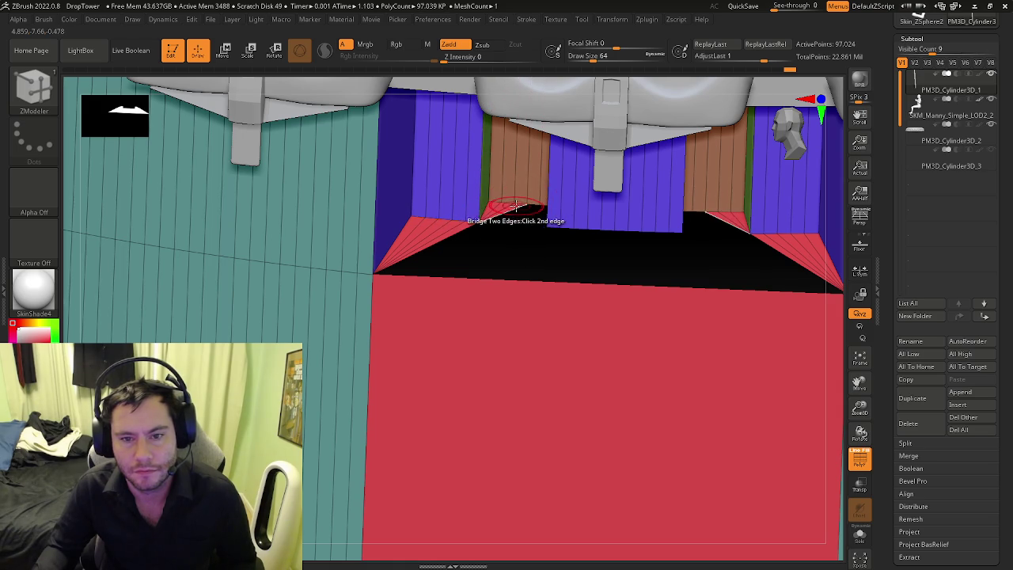
pyautogui.moveTo(539, 207)
pyautogui.mouseDown(button='right')
pyautogui.moveTo(548, 205)
pyautogui.moveTo(537, 228)
pyautogui.mouseUp(button='right')
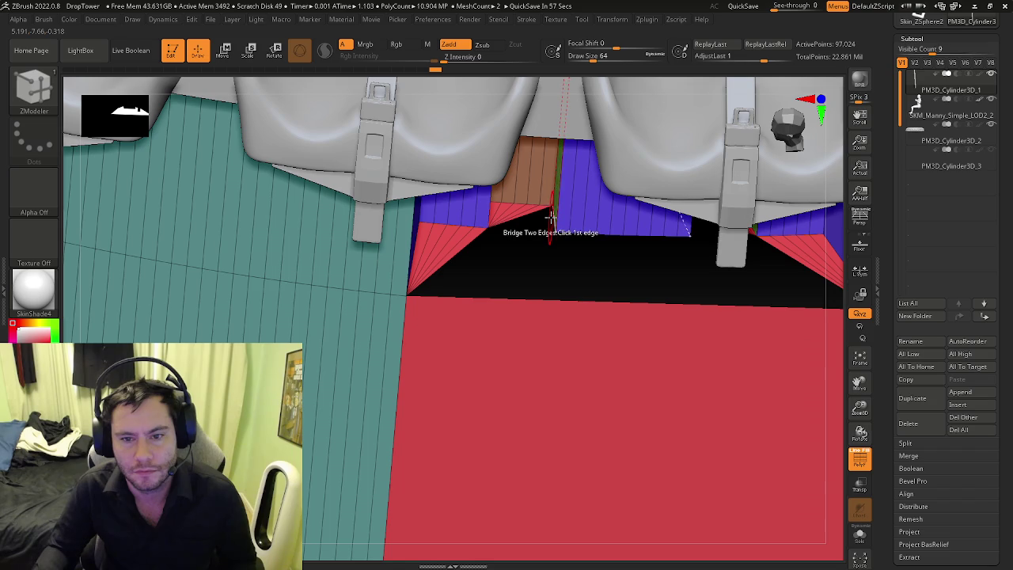
pyautogui.moveTo(529, 212); pyautogui.dragTo(469, 212, button='right')
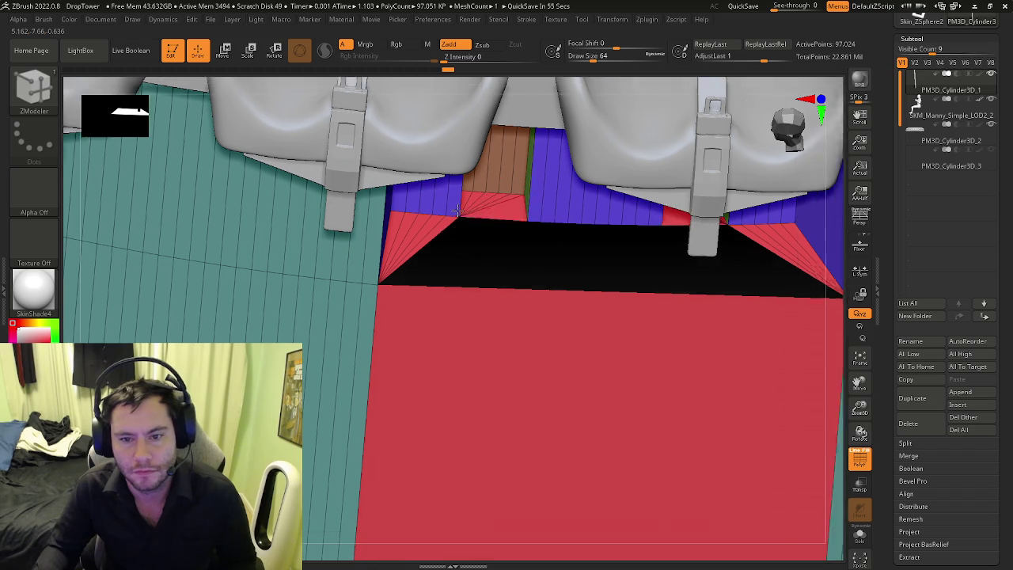
pyautogui.click(469, 213)
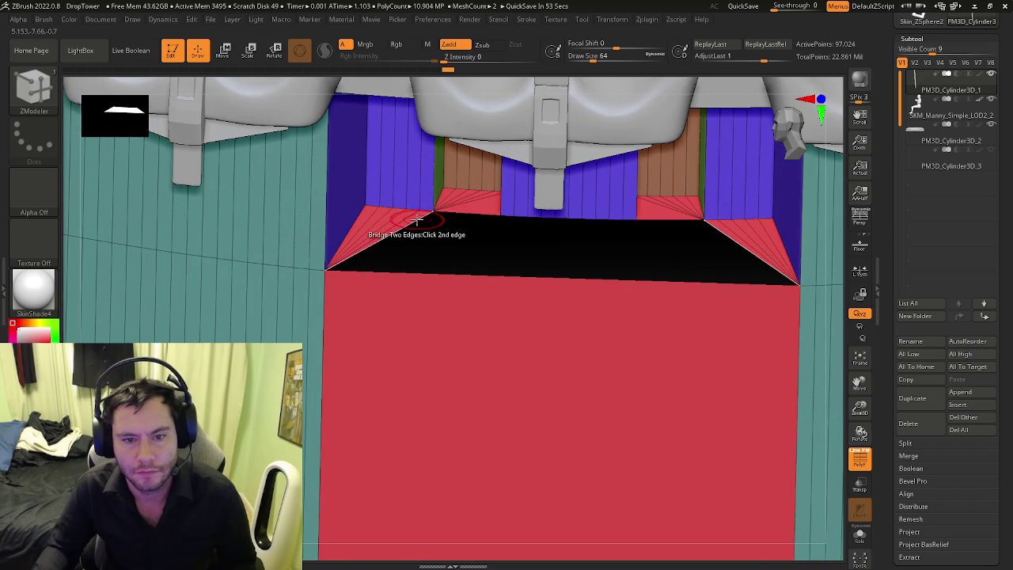
pyautogui.click(522, 213)
# Step: Bridge further edge pairs across the gap, then frame the cylinder
pyautogui.keyDown('alt'); pyautogui.moveTo(515, 225); pyautogui.dragTo(481, 220, button='right'); pyautogui.keyUp('alt')
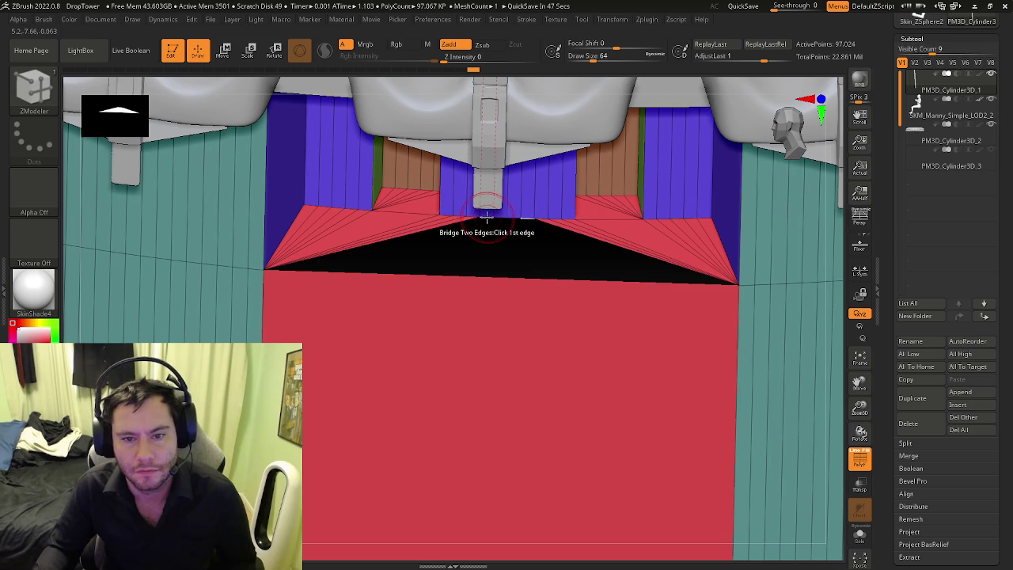
pyautogui.click(472, 218)
pyautogui.click(500, 215)
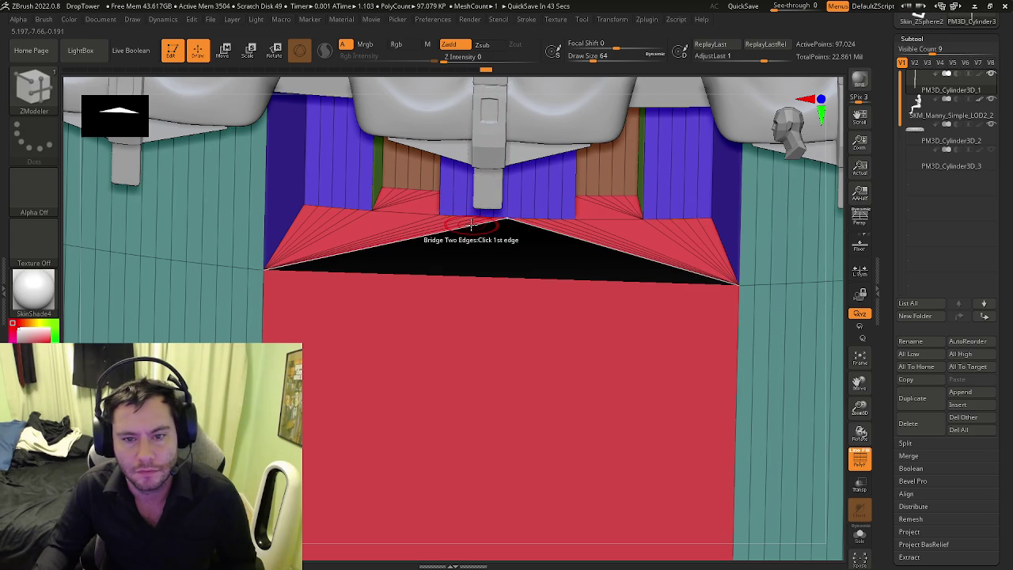
pyautogui.press('f')
pyautogui.moveTo(412, 265)
pyautogui.mouseDown()
pyautogui.moveTo(396, 218)
pyautogui.moveTo(417, 275)
pyautogui.mouseUp()
pyautogui.press('space')
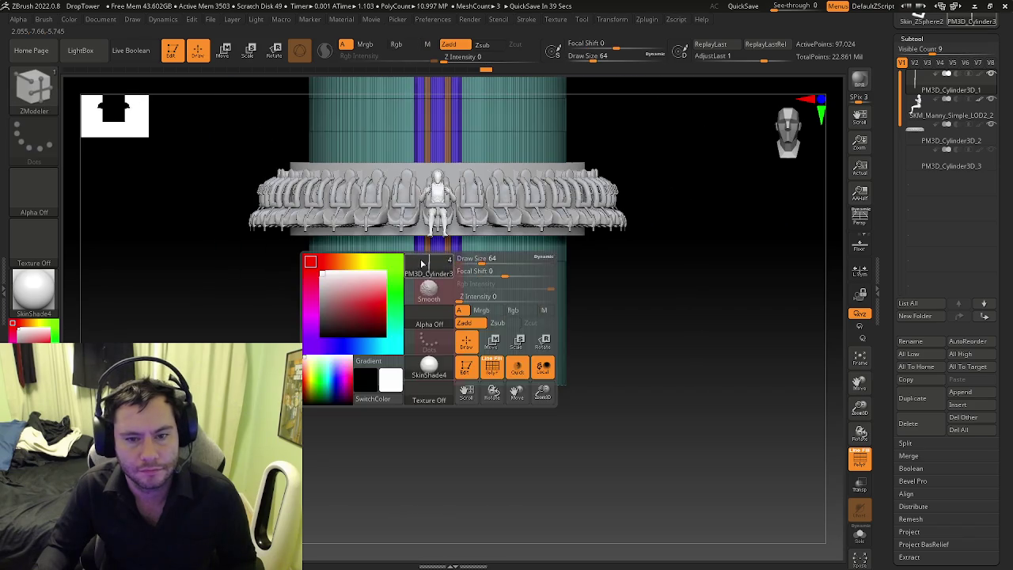
# Step: Fill more of the remaining gap with bridged polygons and stitched points
pyautogui.scroll(5, 417, 276)
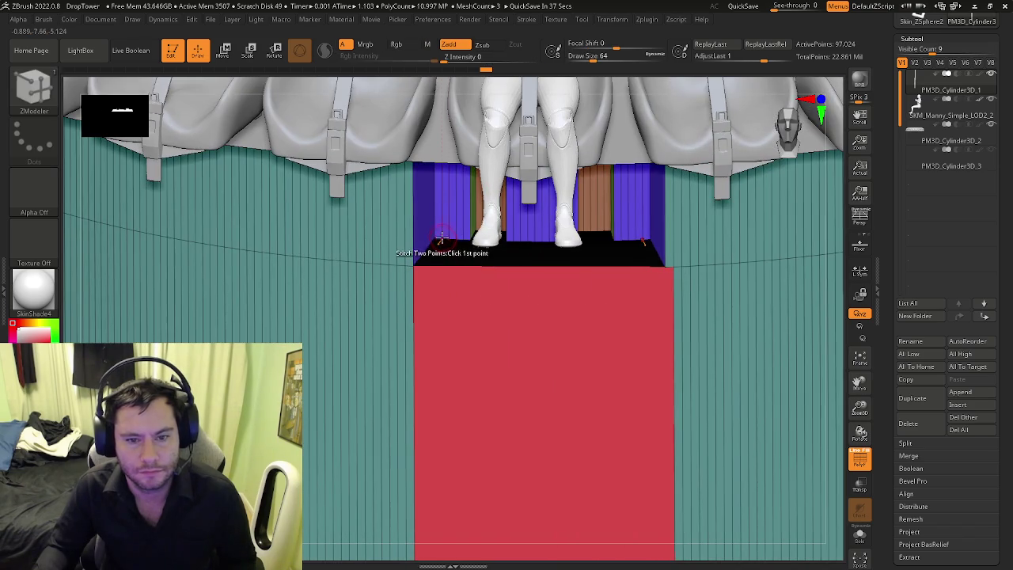
pyautogui.scroll(2, 438, 237)
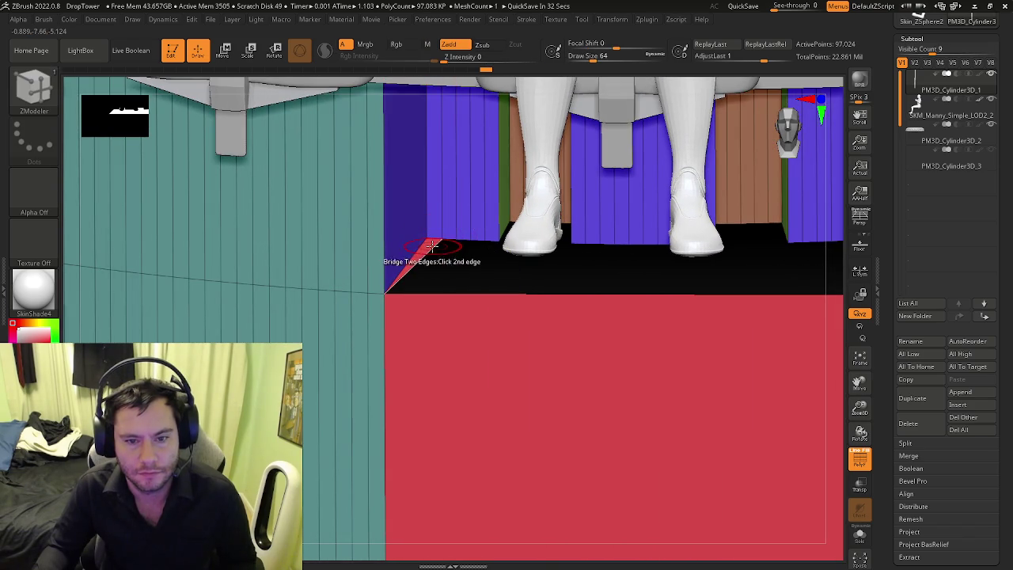
pyautogui.click(485, 244)
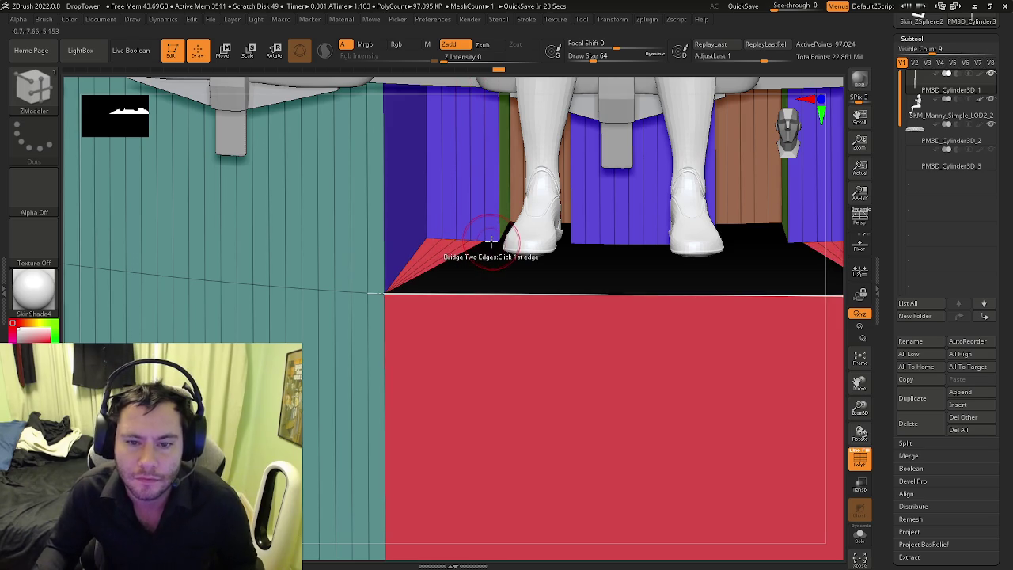
pyautogui.moveTo(472, 246); pyautogui.dragTo(459, 232, button='right')
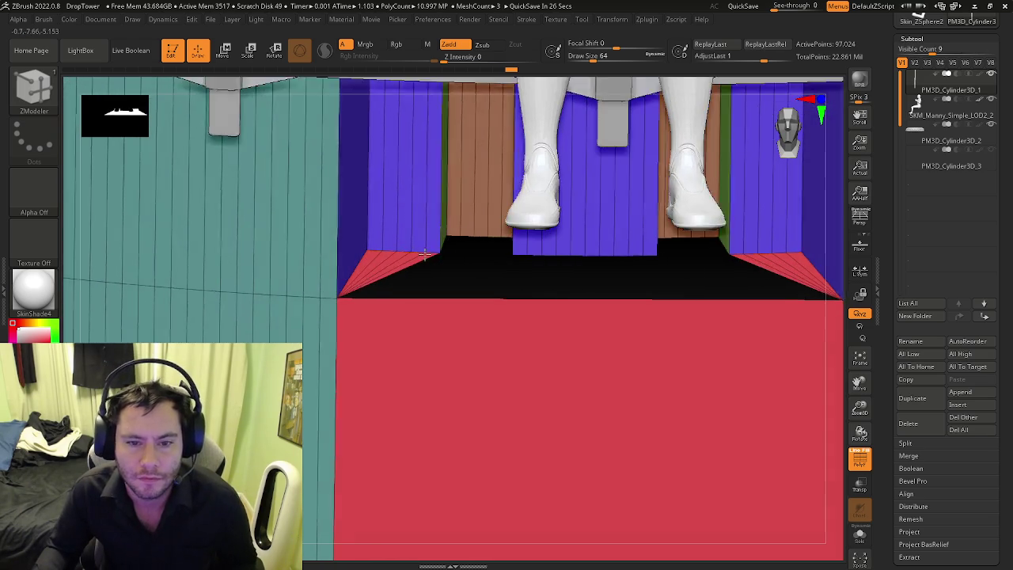
pyautogui.click(445, 240)
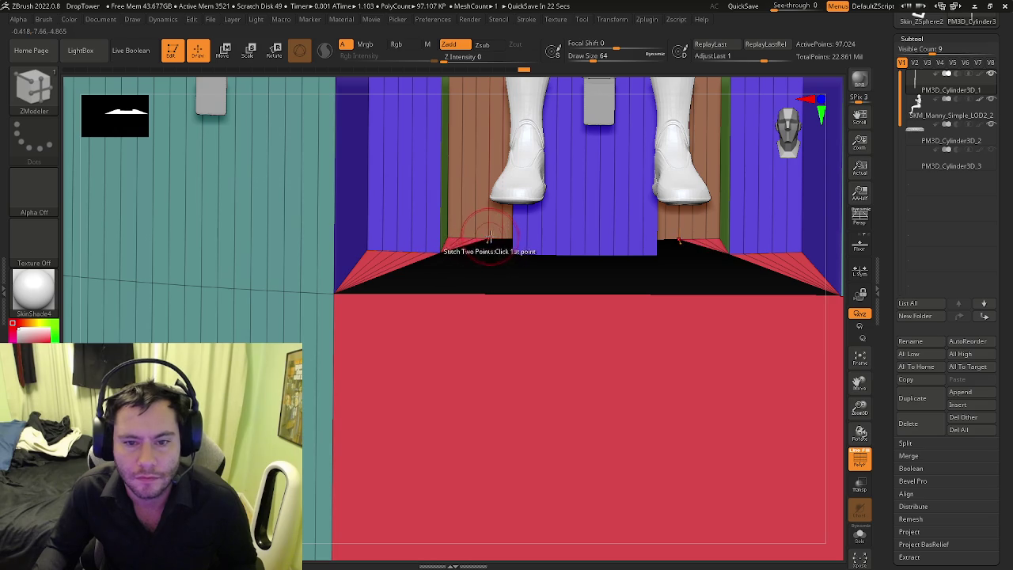
pyautogui.moveTo(504, 238); pyautogui.dragTo(510, 237, button='right')
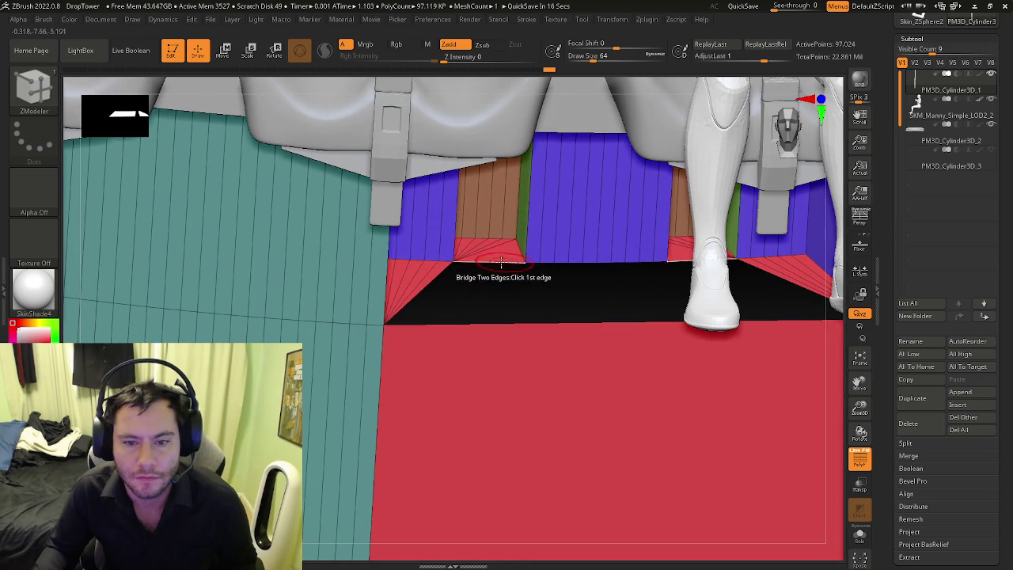
pyautogui.moveTo(422, 276); pyautogui.dragTo(441, 248, button='right')
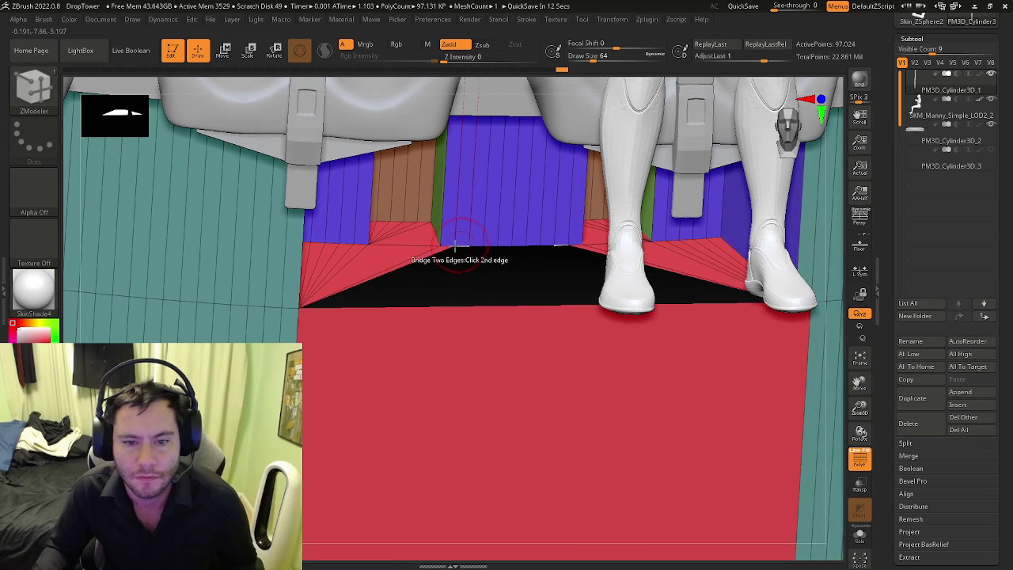
pyautogui.click(465, 248)
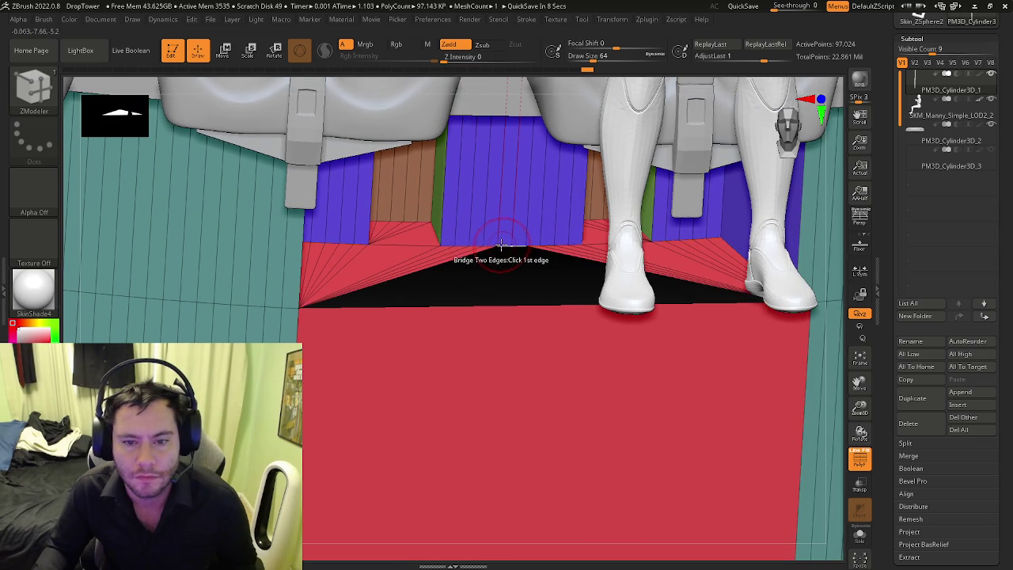
pyautogui.click(485, 252)
pyautogui.moveTo(486, 252)
pyautogui.mouseDown(button='right')
pyautogui.moveTo(496, 315)
pyautogui.moveTo(463, 340)
pyautogui.mouseUp(button='right')
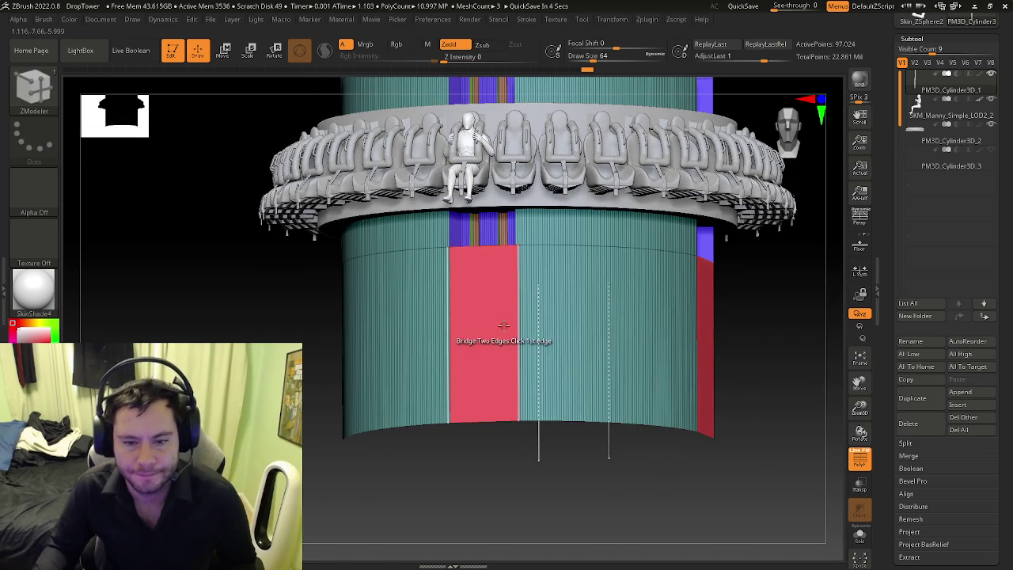
# Step: Regroup the cylinder body below the seat ring into one magenta polygroup using PolyGroup with Polyloop target
pyautogui.press('space')
pyautogui.click(459, 211)
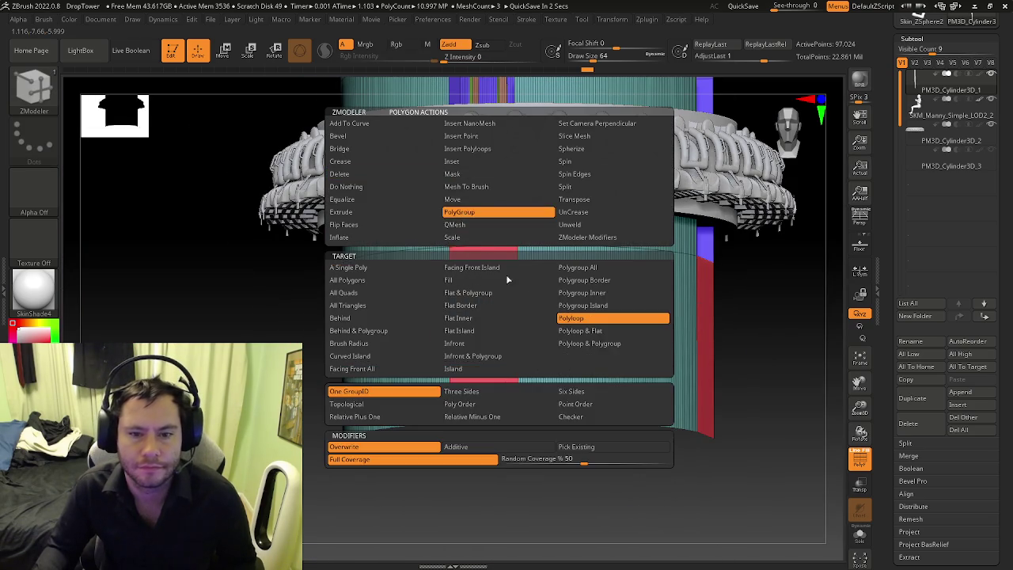
pyautogui.click(574, 316)
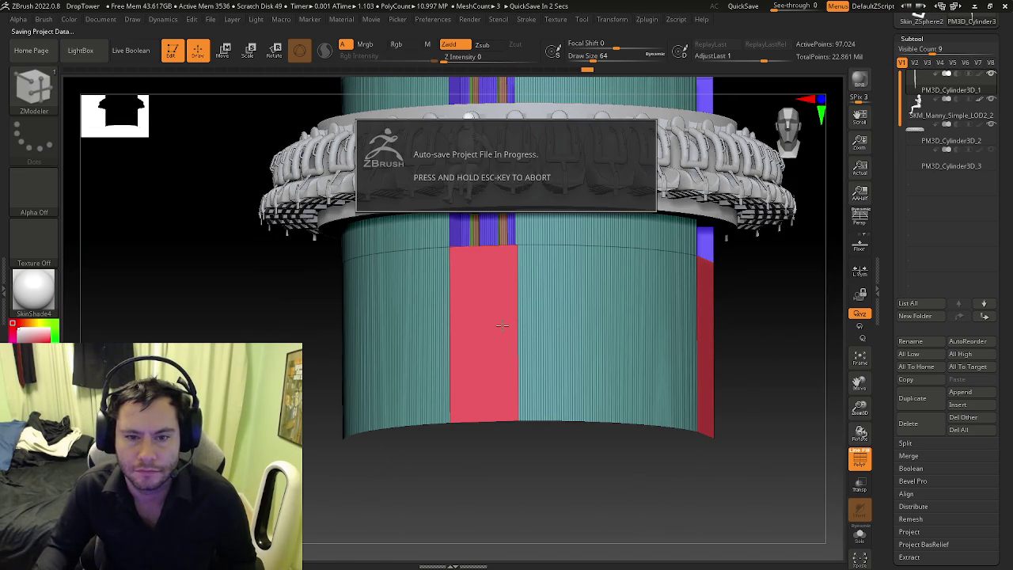
pyautogui.press('Escape')
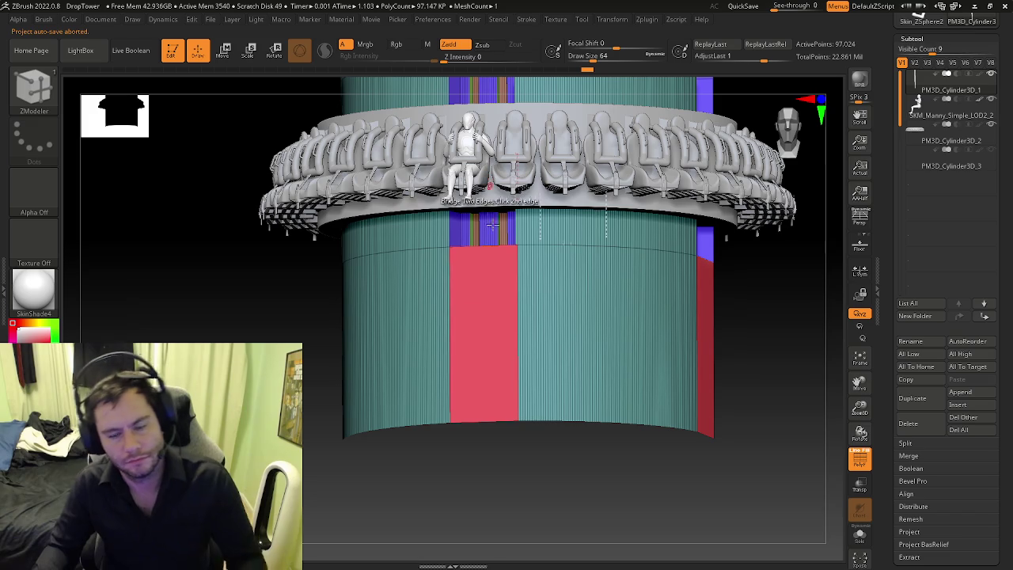
pyautogui.scroll(2, 499, 346)
pyautogui.scroll(2, 523, 348)
pyautogui.moveTo(518, 356); pyautogui.dragTo(521, 360, button='right')
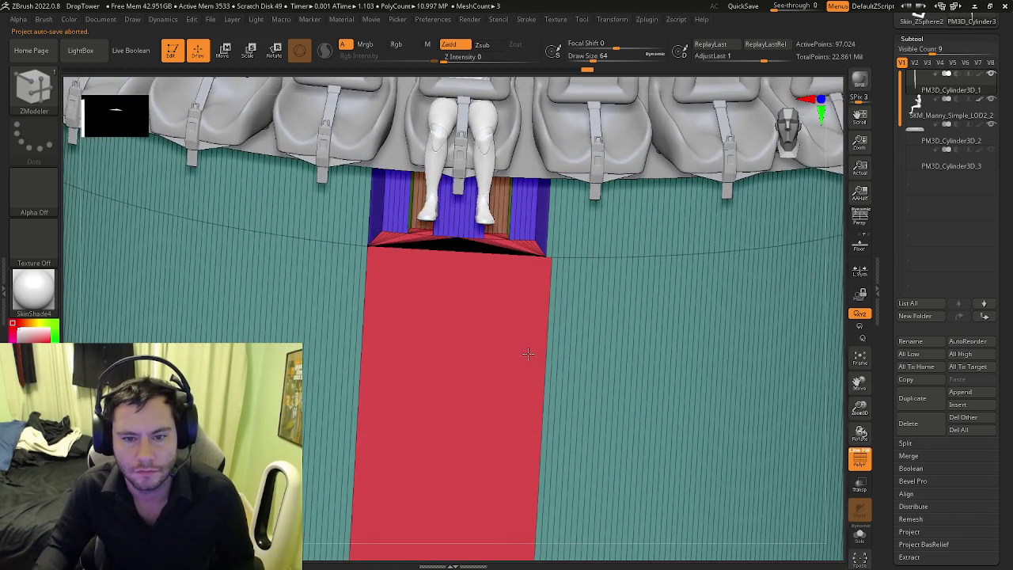
pyautogui.click(519, 362)
pyautogui.scroll(-3, 520, 361)
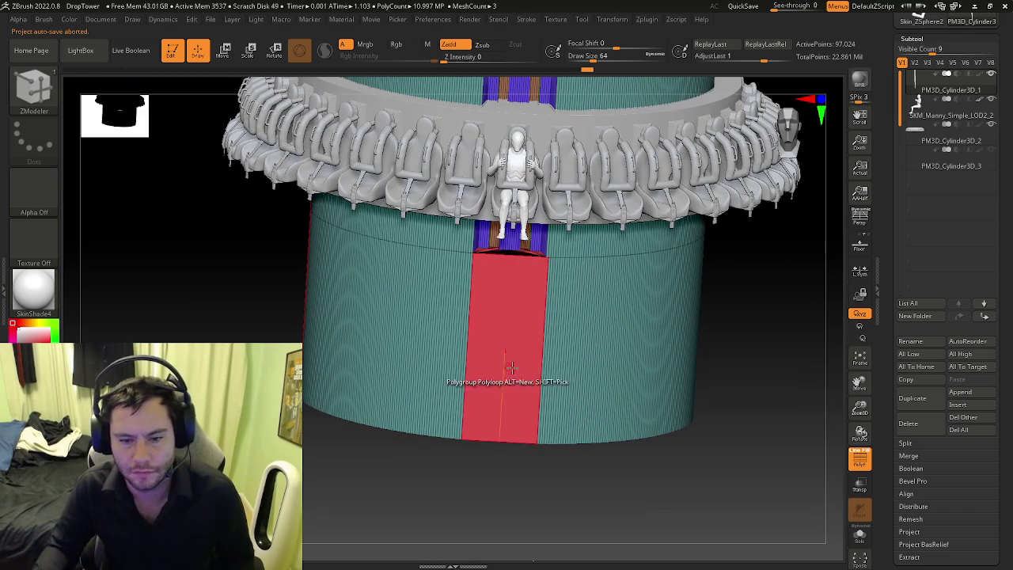
pyautogui.click(523, 349)
pyautogui.moveTo(522, 349)
pyautogui.mouseDown(button='right')
pyautogui.moveTo(577, 321)
pyautogui.moveTo(544, 334)
pyautogui.moveTo(516, 306)
pyautogui.moveTo(550, 298)
pyautogui.moveTo(509, 305)
pyautogui.mouseUp(button='right')
# Step: Set the ZModeler polygon action to Extrude and hide the polyframe
pyautogui.press('space')
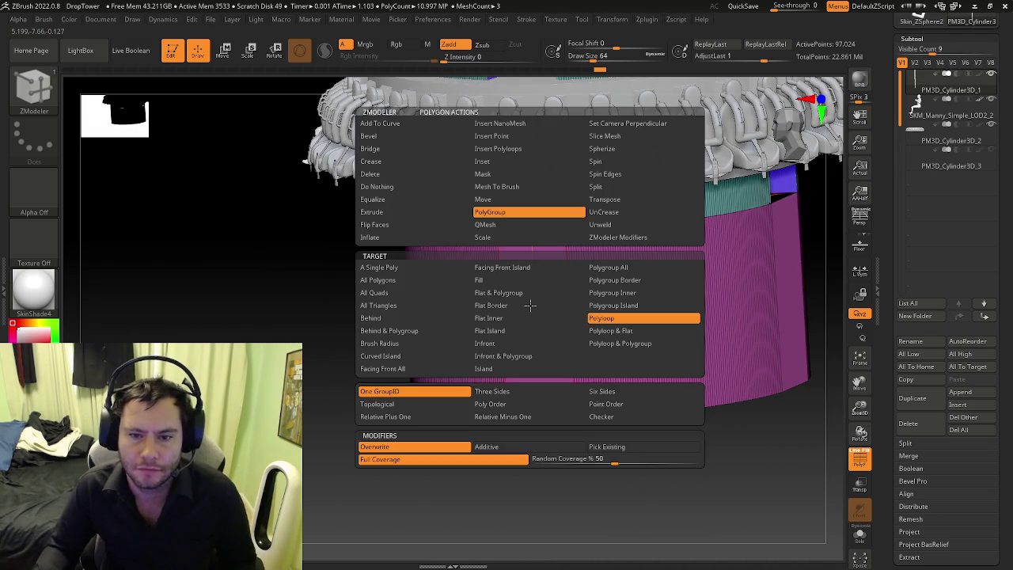
pyautogui.click(409, 220)
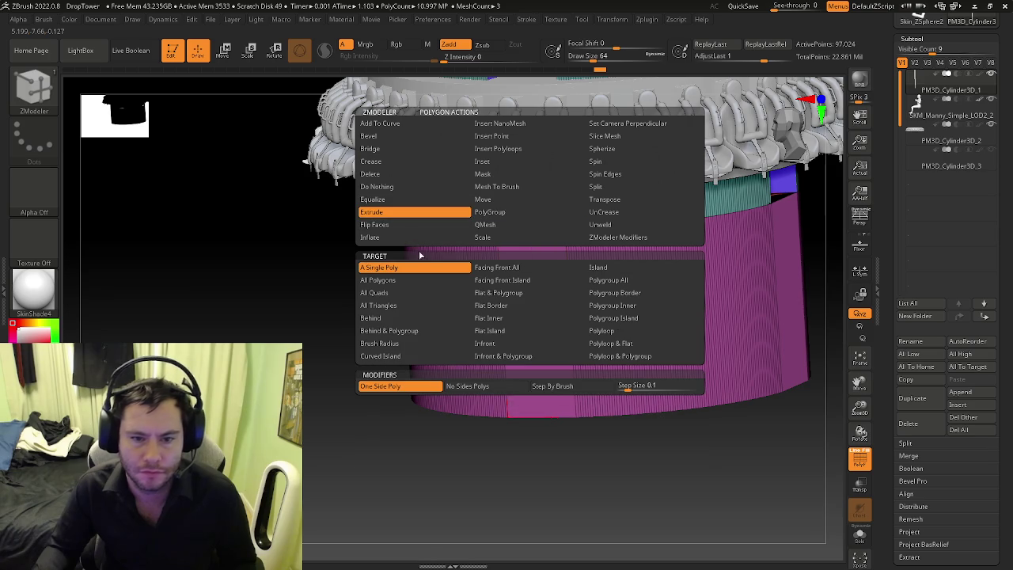
pyautogui.moveTo(310, 163)
pyautogui.mouseDown()
pyautogui.moveTo(554, 293)
pyautogui.moveTo(611, 306)
pyautogui.mouseUp()
pyautogui.hotkey('shift', 'f')
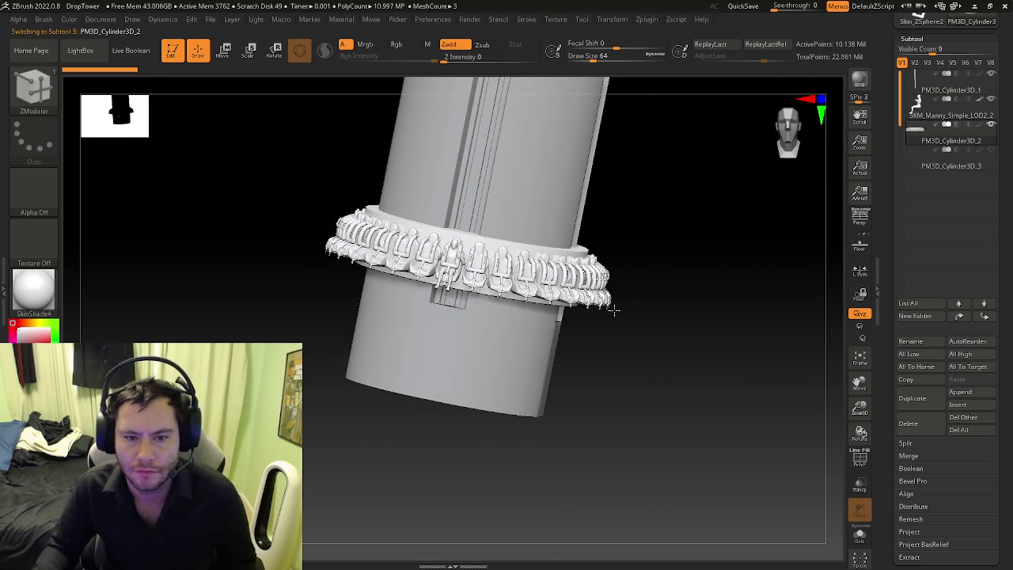
# Step: Select the seat ring subtool and nudge it slightly down the pole
pyautogui.click(918, 107)
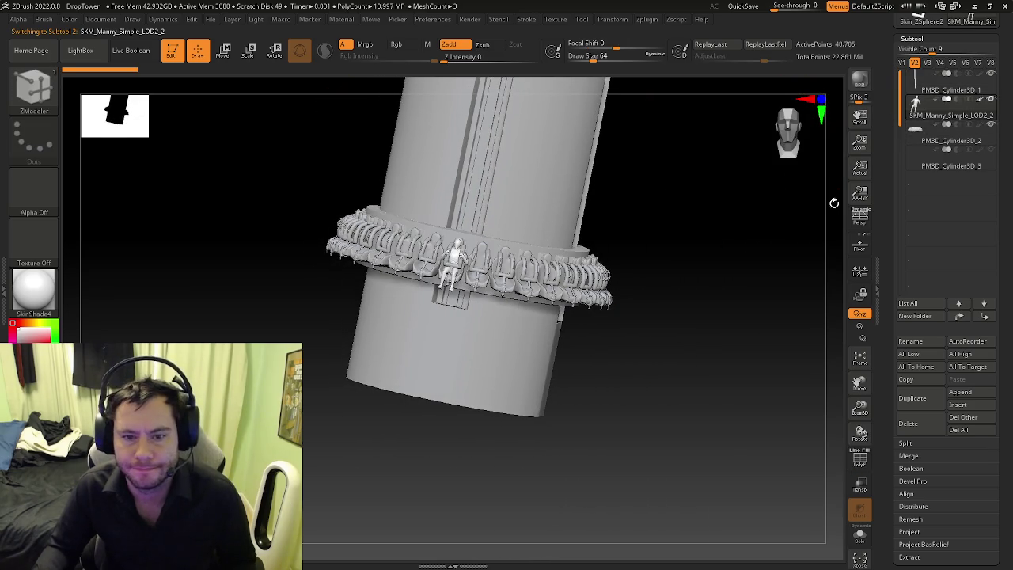
pyautogui.click(919, 135)
pyautogui.press('w')
pyautogui.hotkey('shift', 'f')
pyautogui.keyDown('shift'); pyautogui.moveTo(549, 205); pyautogui.dragTo(532, 224); pyautogui.keyUp('shift')
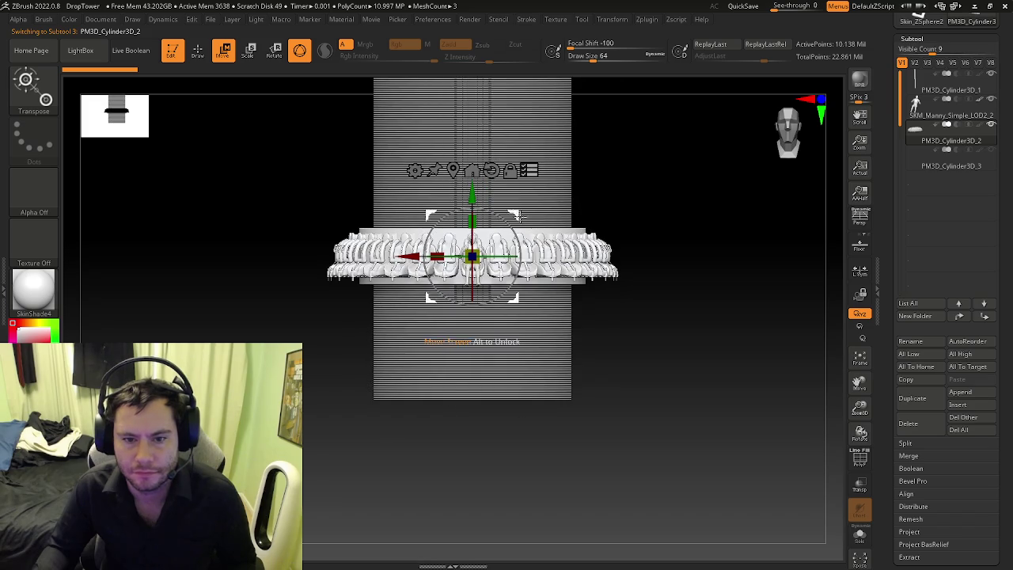
pyautogui.scroll(3, 523, 224)
pyautogui.moveTo(430, 221); pyautogui.dragTo(441, 264)
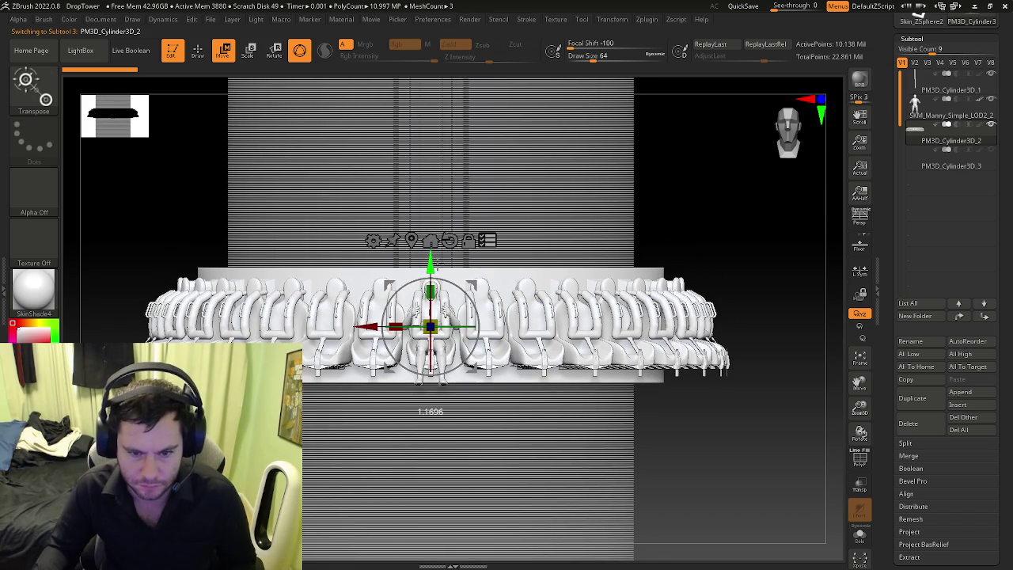
pyautogui.moveTo(434, 264); pyautogui.dragTo(442, 264)
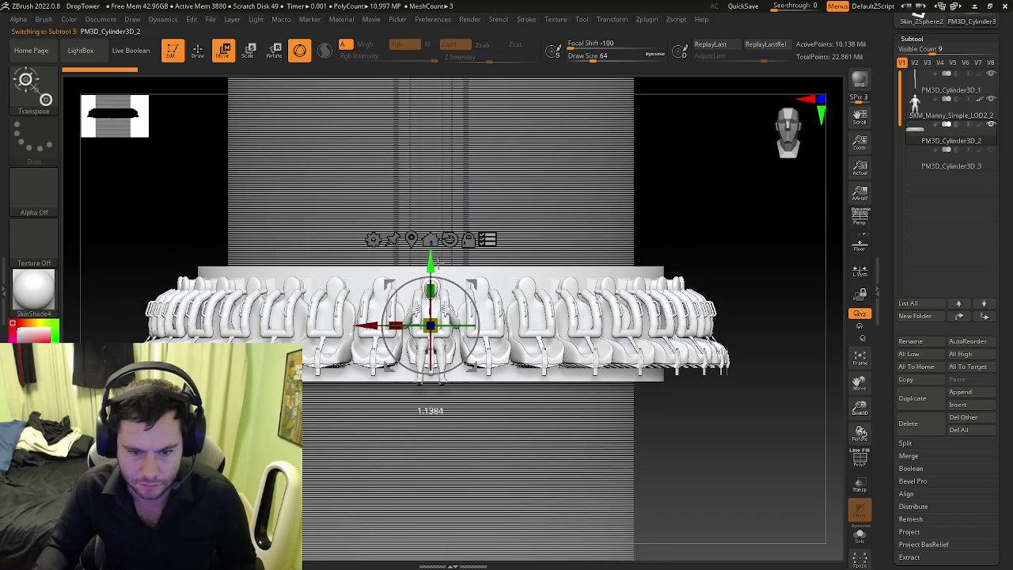
# Step: Reselect the tower cylinder subtool and show the polyframe again
pyautogui.click(933, 116)
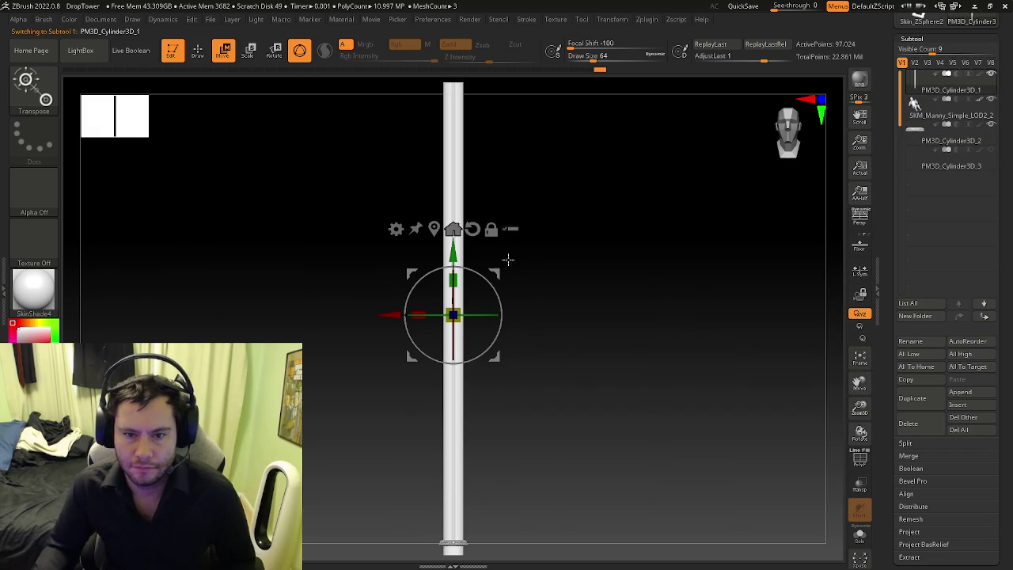
pyautogui.keyDown('alt'); pyautogui.moveTo(477, 518); pyautogui.dragTo(491, 341, button='right'); pyautogui.keyUp('alt')
pyautogui.moveTo(708, 411)
pyautogui.keyDown('ctrl'); pyautogui.mouseDown(button='right')
pyautogui.moveTo(571, 325)
pyautogui.moveTo(494, 353)
pyautogui.moveTo(520, 377)
pyautogui.moveTo(497, 372)
pyautogui.moveTo(458, 323)
pyautogui.mouseUp(button='right'); pyautogui.keyUp('ctrl')
pyautogui.hotkey('shift', 'f')
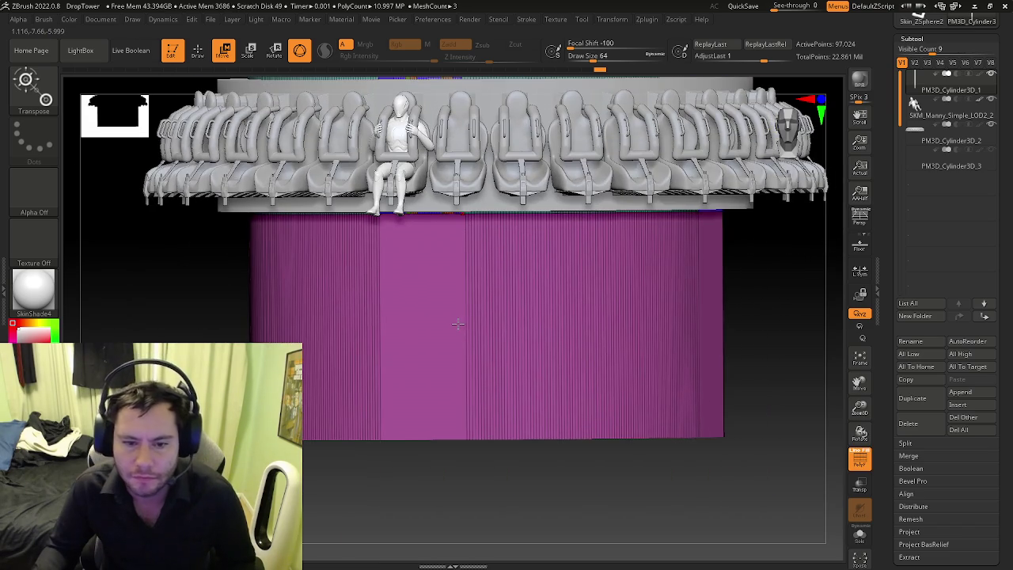
# Step: Extrude the magenta section outward into a wide disc with Polygroup All target
pyautogui.press('b')
pyautogui.press('z')
pyautogui.press('m')
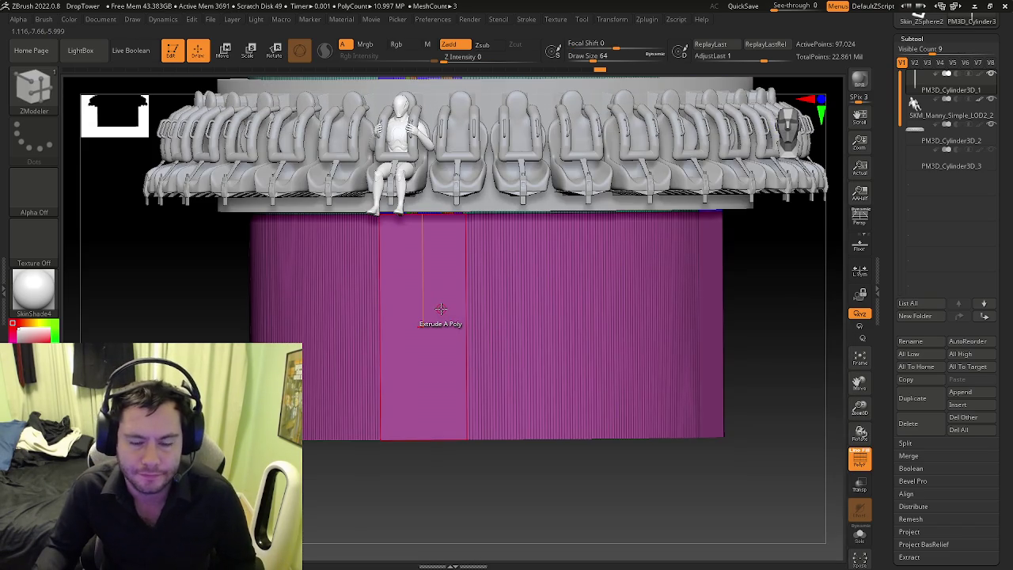
pyautogui.moveTo(441, 309); pyautogui.dragTo(467, 308, button='right')
pyautogui.press('space')
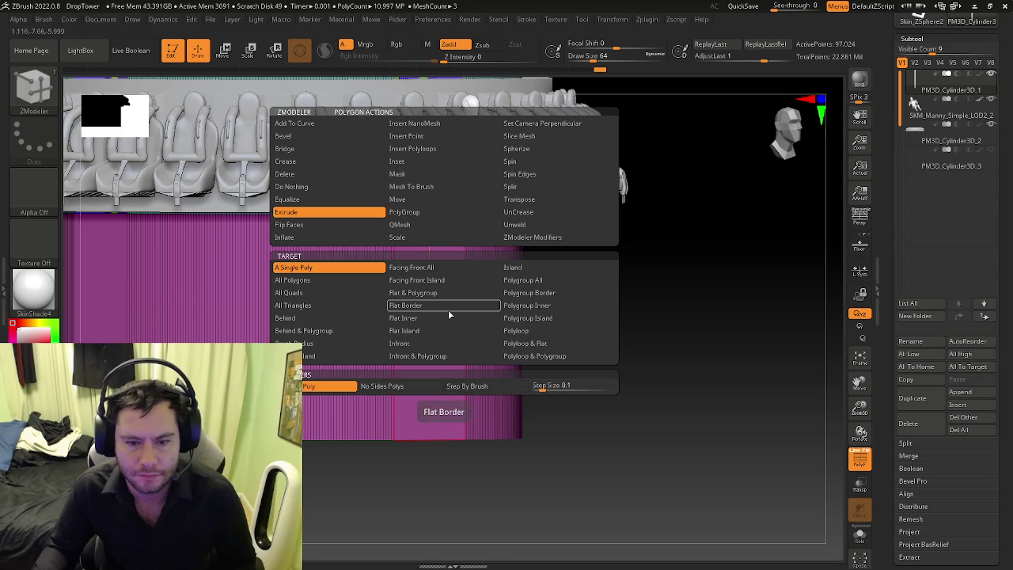
pyautogui.click(534, 280)
pyautogui.moveTo(464, 301); pyautogui.dragTo(739, 294)
pyautogui.moveTo(760, 396)
pyautogui.mouseDown()
pyautogui.moveTo(628, 313)
pyautogui.moveTo(645, 319)
pyautogui.moveTo(623, 267)
pyautogui.mouseUp()
# Step: Undo and redo the disc extrusion, then re-enable the ZModeler brush
pyautogui.hotkey('ctrl', 'z')
pyautogui.hotkey('ctrl', 'shift', 'z')
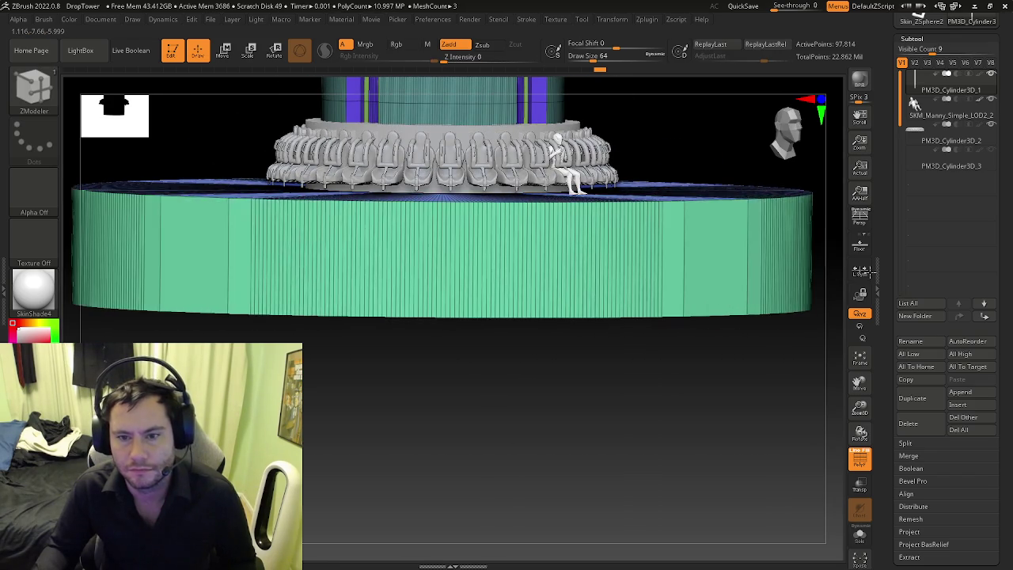
pyautogui.press('b')
pyautogui.press('z')
pyautogui.press('m')
pyautogui.moveTo(738, 340); pyautogui.dragTo(483, 281)
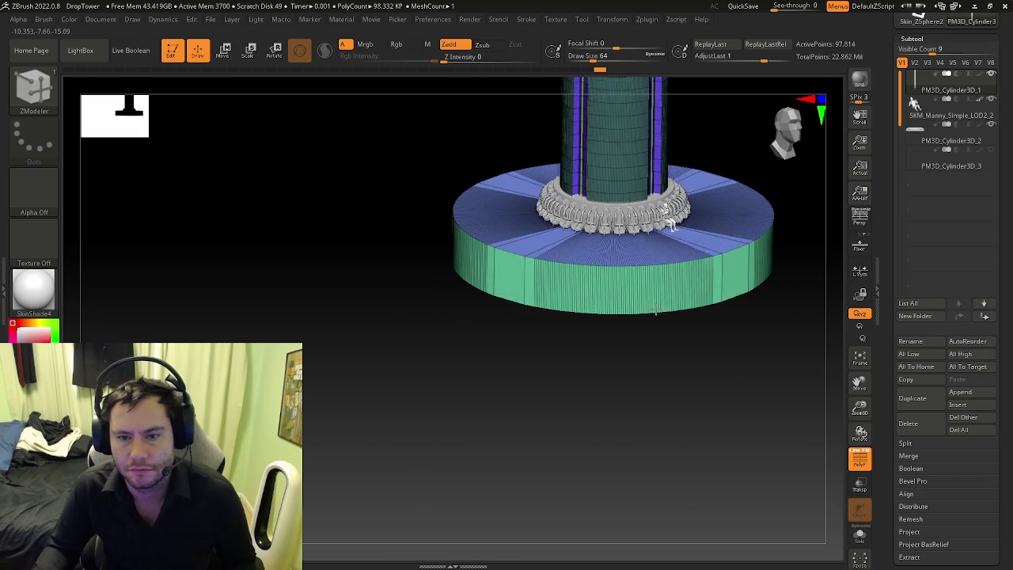
# Step: Step back once and forward twice through the base disc edits, viewed from above
pyautogui.scroll(5, 483, 281)
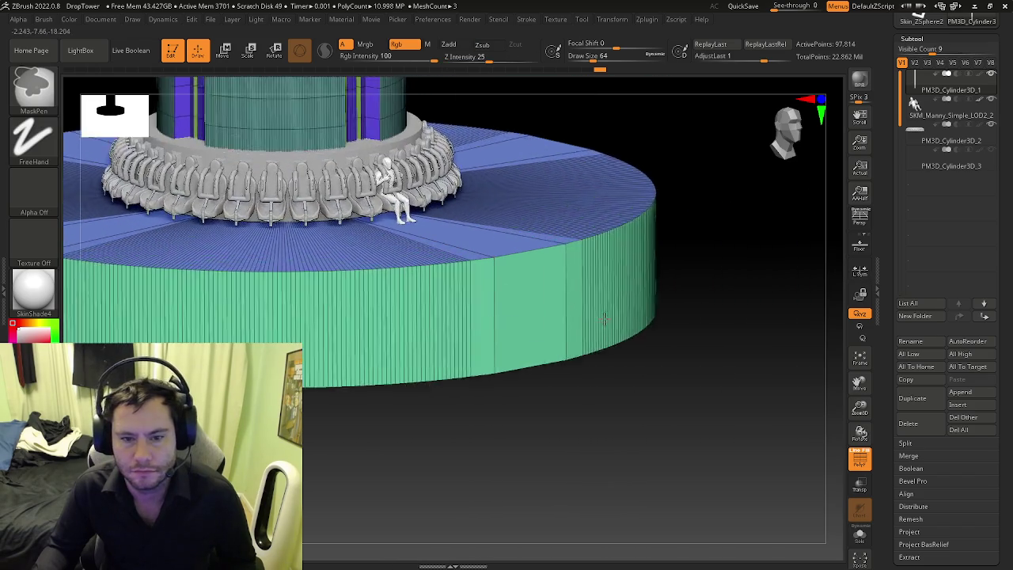
pyautogui.scroll(-2, 515, 289)
pyautogui.scroll(-2, 538, 295)
pyautogui.moveTo(538, 295)
pyautogui.mouseDown(button='right')
pyautogui.moveTo(534, 313)
pyautogui.moveTo(532, 298)
pyautogui.mouseUp(button='right')
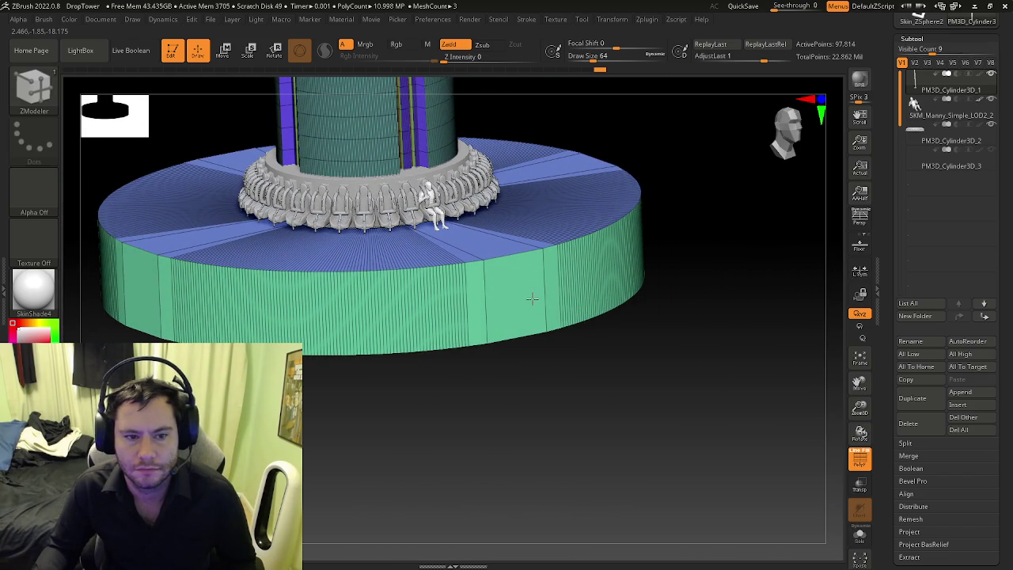
pyautogui.hotkey('ctrl', 'z')
pyautogui.hotkey('ctrl', 'z')
pyautogui.hotkey('ctrl', 'z')
pyautogui.hotkey('ctrl', 'shift', 'z')
pyautogui.hotkey('ctrl', 'shift', 'z')
pyautogui.hotkey('ctrl', 'shift', 'z')
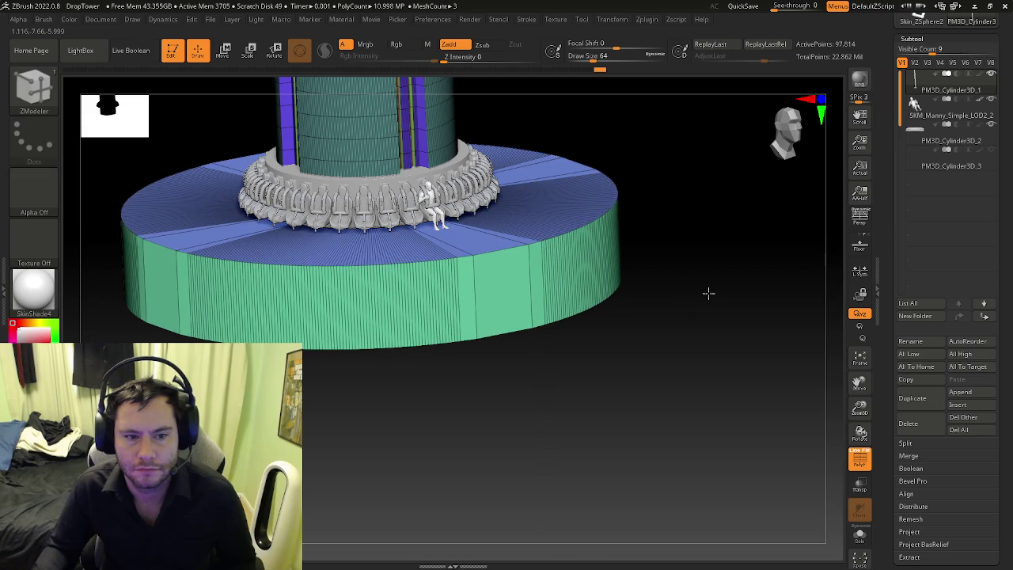
pyautogui.hotkey('ctrl', 'shift', 'z')
pyautogui.hotkey('ctrl', 'shift', 'z')
pyautogui.hotkey('ctrl', 'shift', 'z')
pyautogui.hotkey('ctrl', 'shift', 'z')
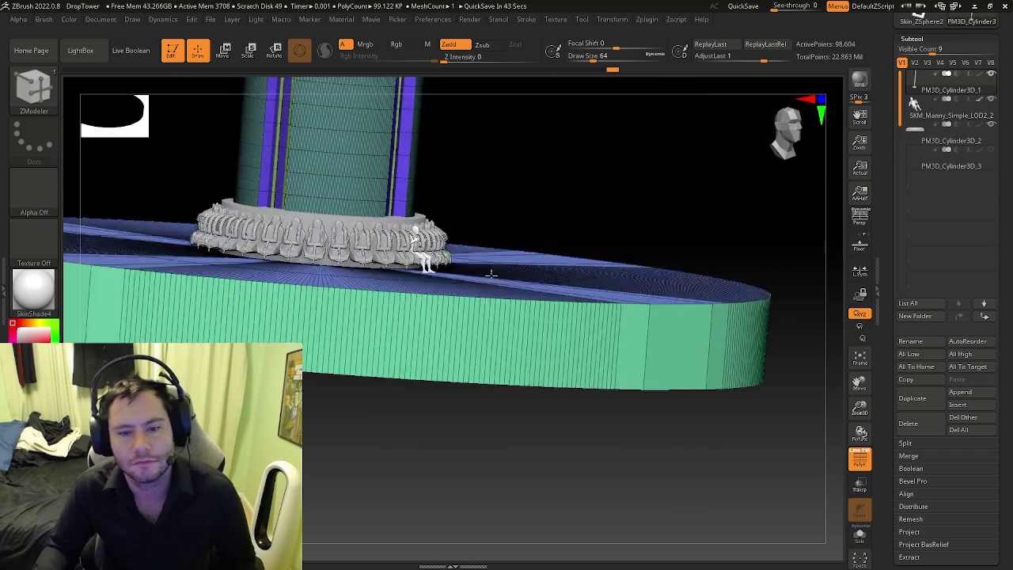
# Step: Stitch the notch's top and bottom rim corner points together
pyautogui.moveTo(485, 330)
pyautogui.mouseDown(button='right')
pyautogui.moveTo(497, 326)
pyautogui.moveTo(539, 377)
pyautogui.mouseUp(button='right')
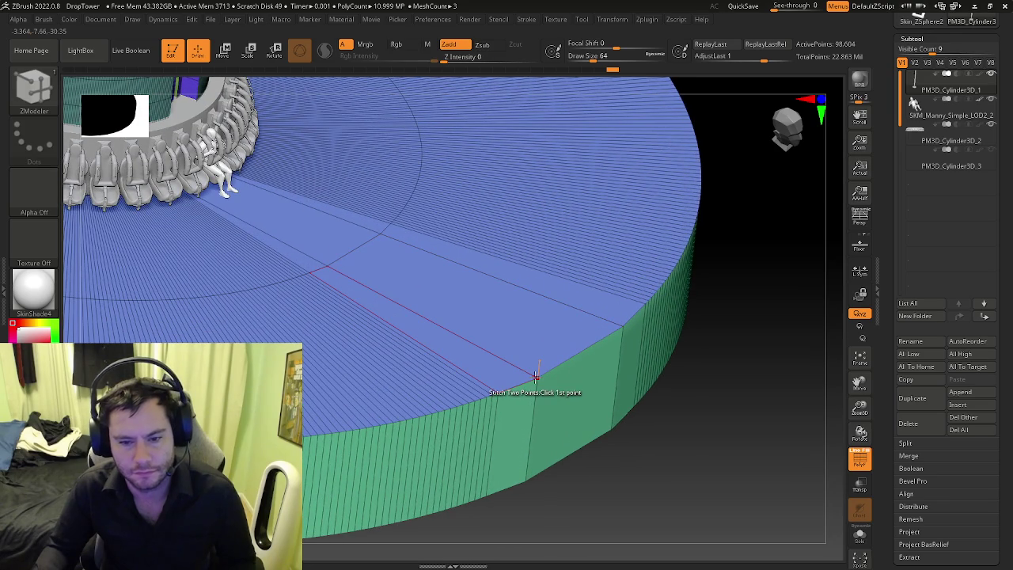
pyautogui.scroll(-3, 538, 378)
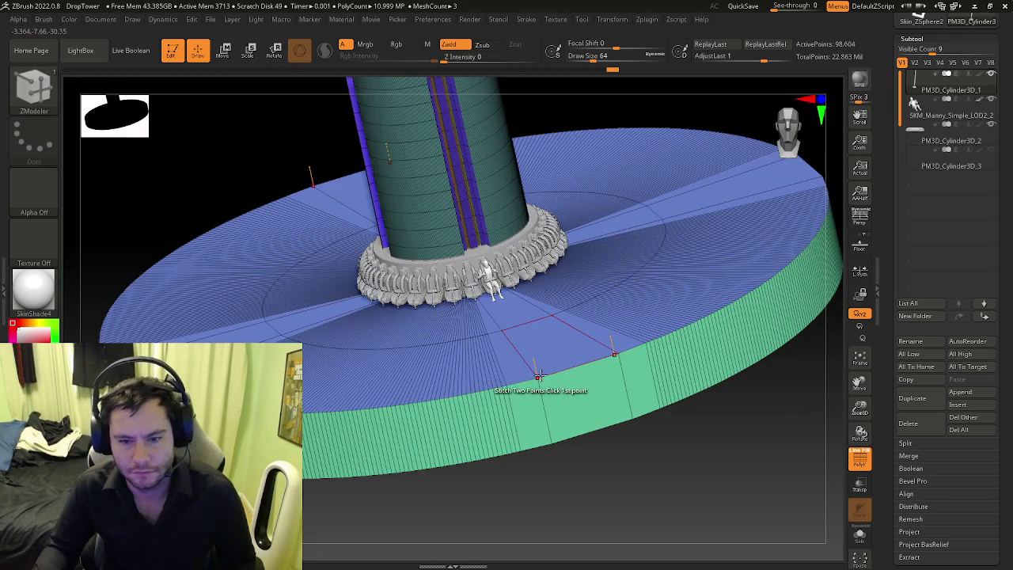
pyautogui.scroll(3, 539, 378)
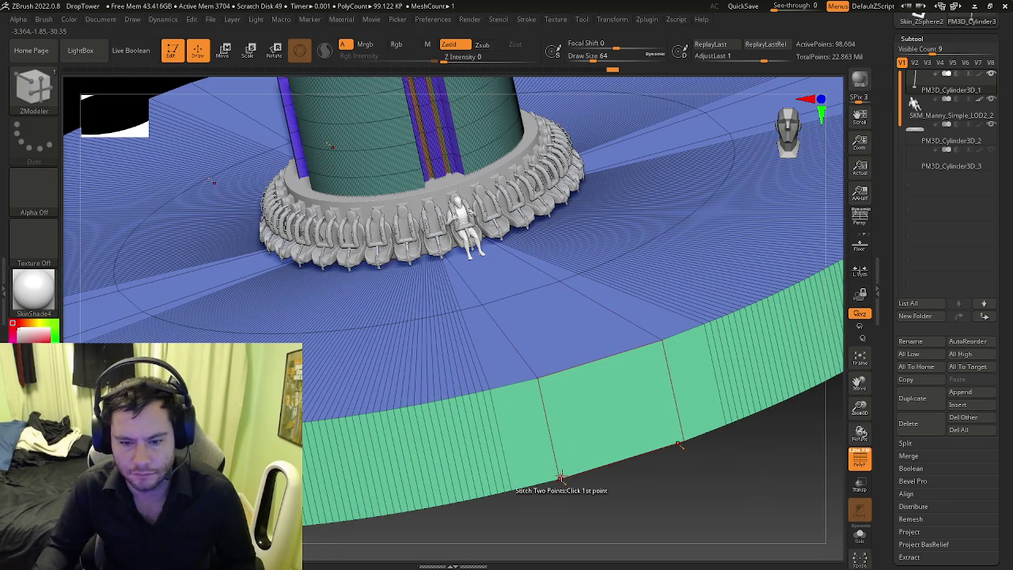
pyautogui.click(535, 379)
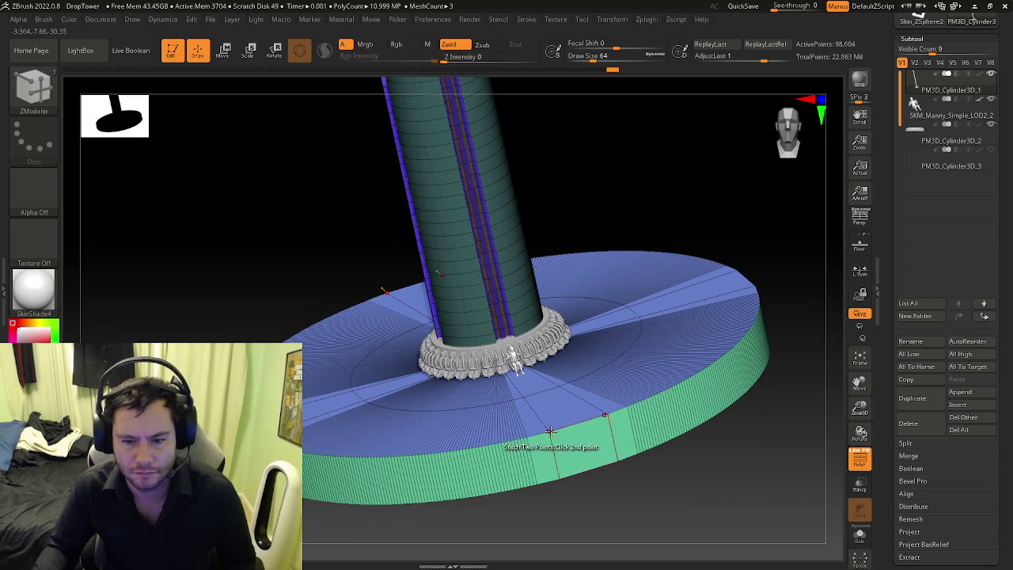
pyautogui.click(560, 479)
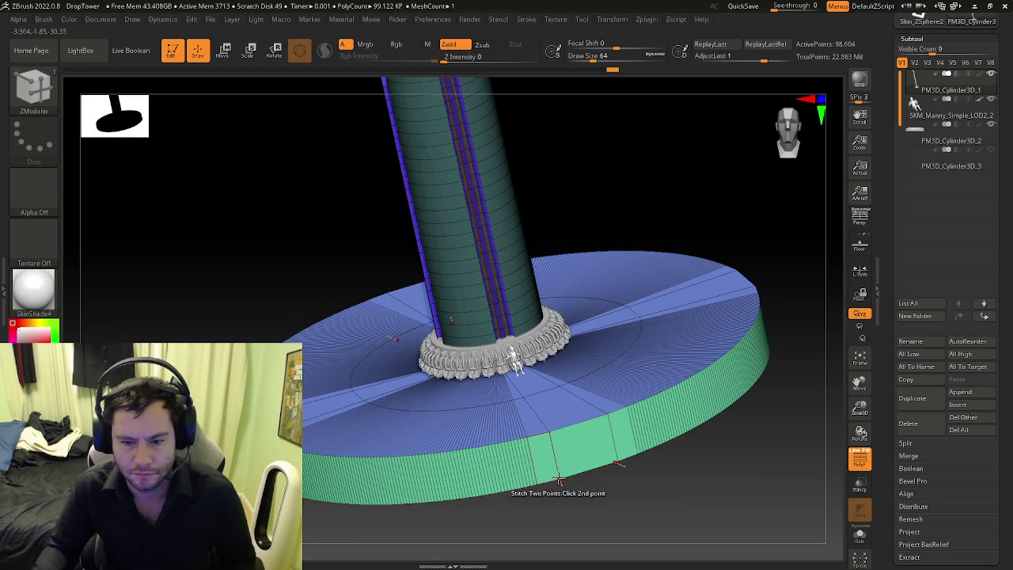
pyautogui.click(545, 444)
# Step: Finish joining the rim geometry and frame the whole model
pyautogui.moveTo(540, 451)
pyautogui.mouseDown(button='right')
pyautogui.moveTo(568, 461)
pyautogui.moveTo(595, 373)
pyautogui.mouseUp(button='right')
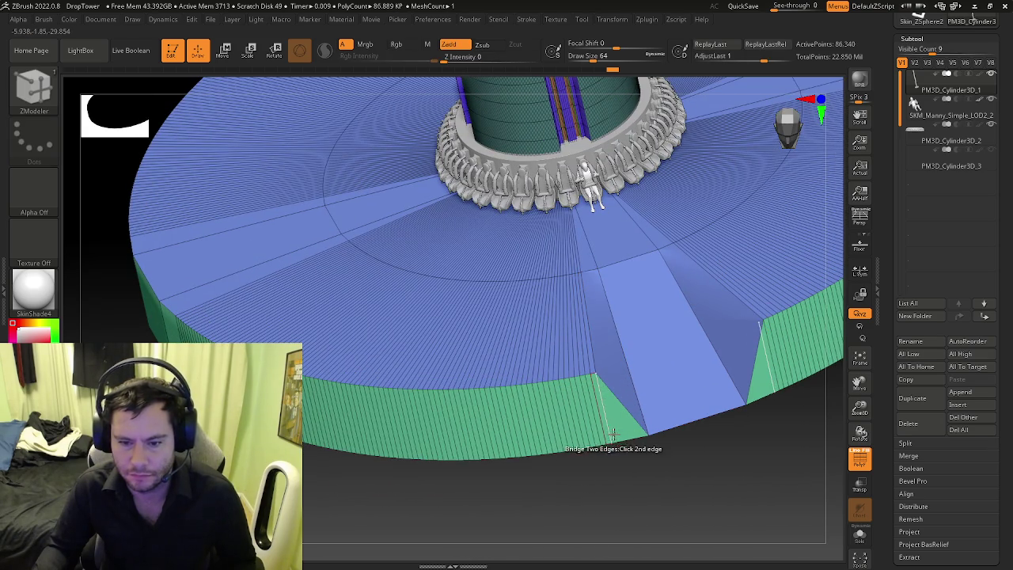
pyautogui.click(610, 442)
pyautogui.moveTo(614, 445)
pyautogui.mouseDown(button='right')
pyautogui.moveTo(649, 394)
pyautogui.moveTo(561, 430)
pyautogui.moveTo(581, 434)
pyautogui.mouseUp(button='right')
pyautogui.press('f')
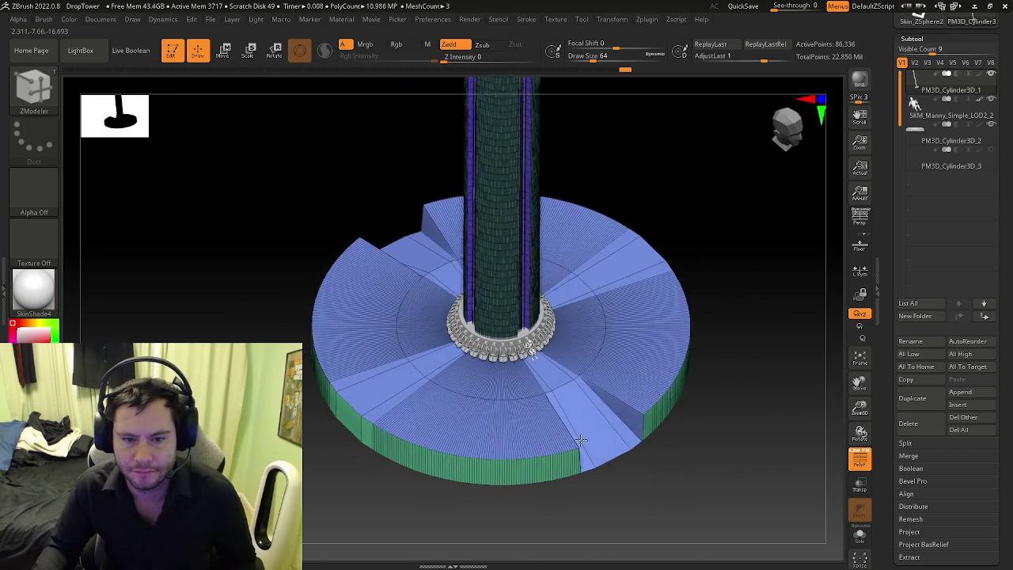
pyautogui.press('ctrl')
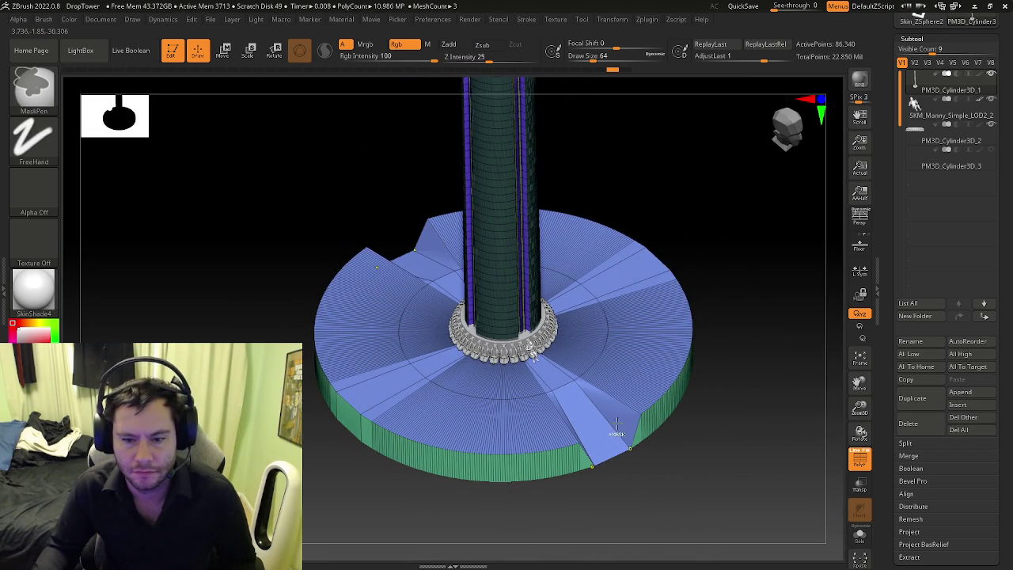
pyautogui.moveTo(610, 423)
pyautogui.mouseDown(button='right')
pyautogui.moveTo(607, 379)
pyautogui.moveTo(554, 444)
pyautogui.moveTo(606, 475)
pyautogui.moveTo(527, 409)
pyautogui.mouseUp(button='right')
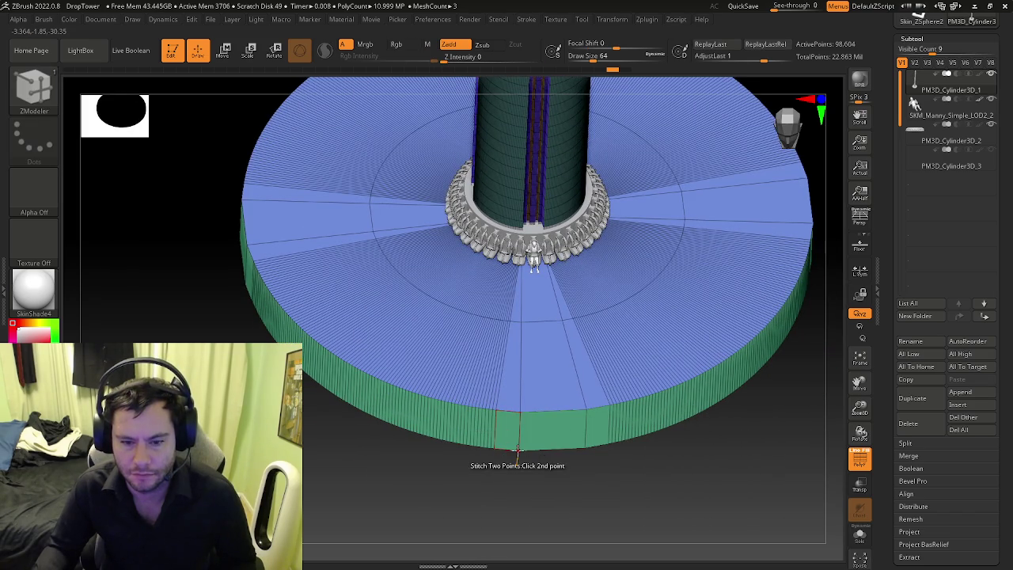
# Step: Stitch the notch corners and bridge the gap between the two ramp edges
pyautogui.click(517, 450)
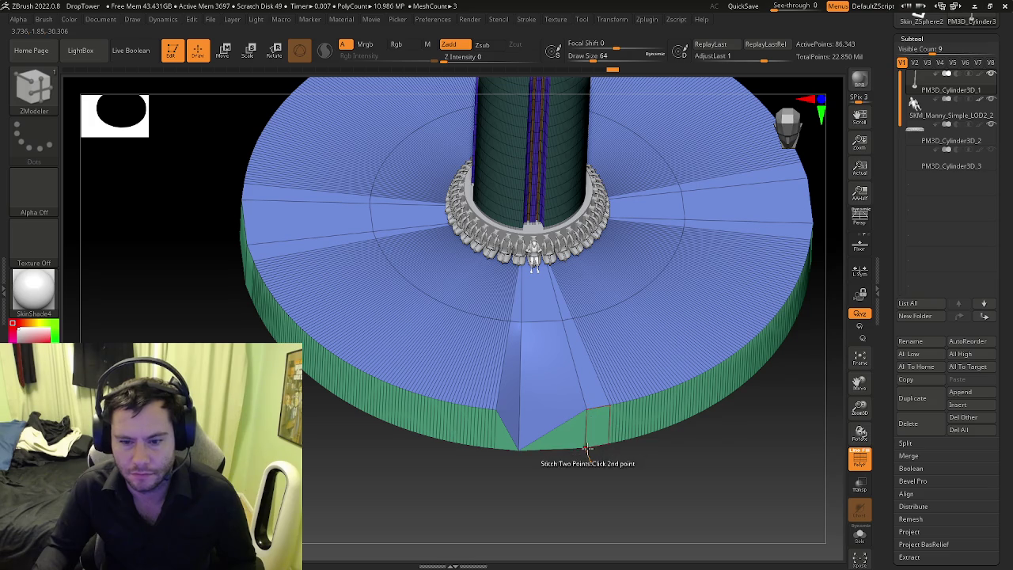
pyautogui.moveTo(592, 429)
pyautogui.mouseDown(button='right')
pyautogui.moveTo(566, 361)
pyautogui.moveTo(549, 426)
pyautogui.mouseUp(button='right')
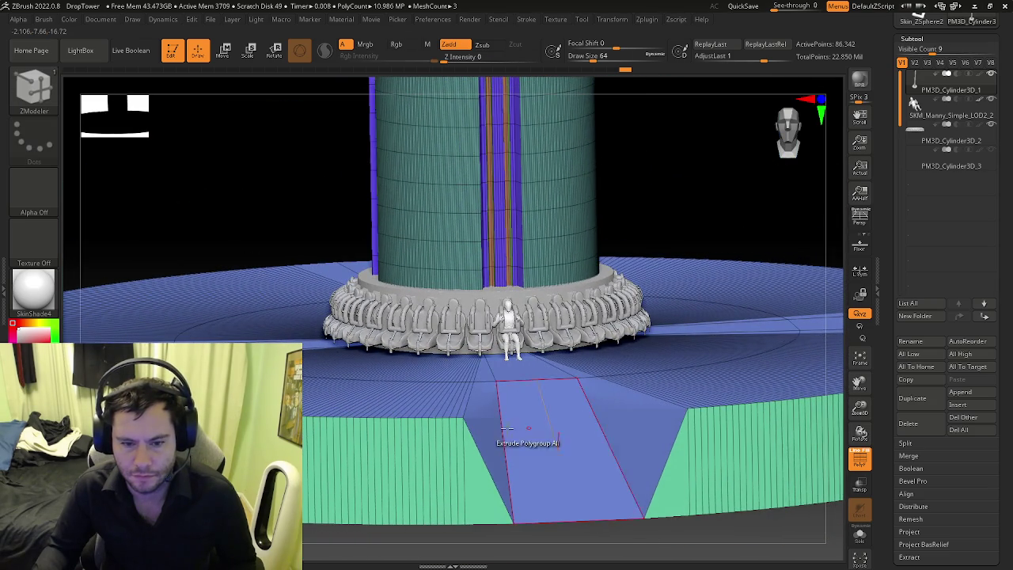
pyautogui.keyDown('alt'); pyautogui.moveTo(473, 420); pyautogui.dragTo(463, 375, button='right'); pyautogui.keyUp('alt')
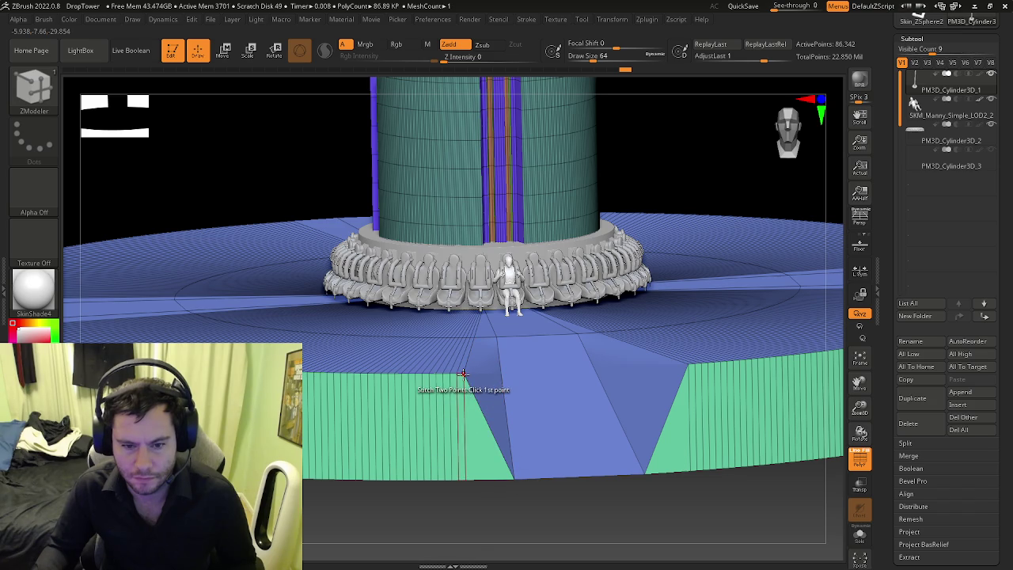
pyautogui.click(472, 432)
pyautogui.moveTo(473, 434); pyautogui.dragTo(479, 441, button='right')
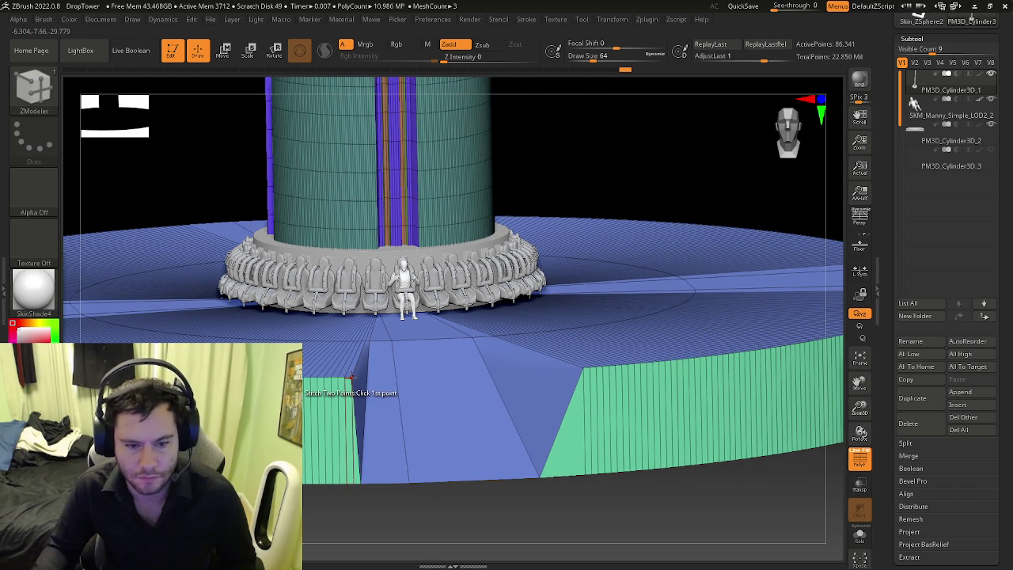
pyautogui.click(359, 480)
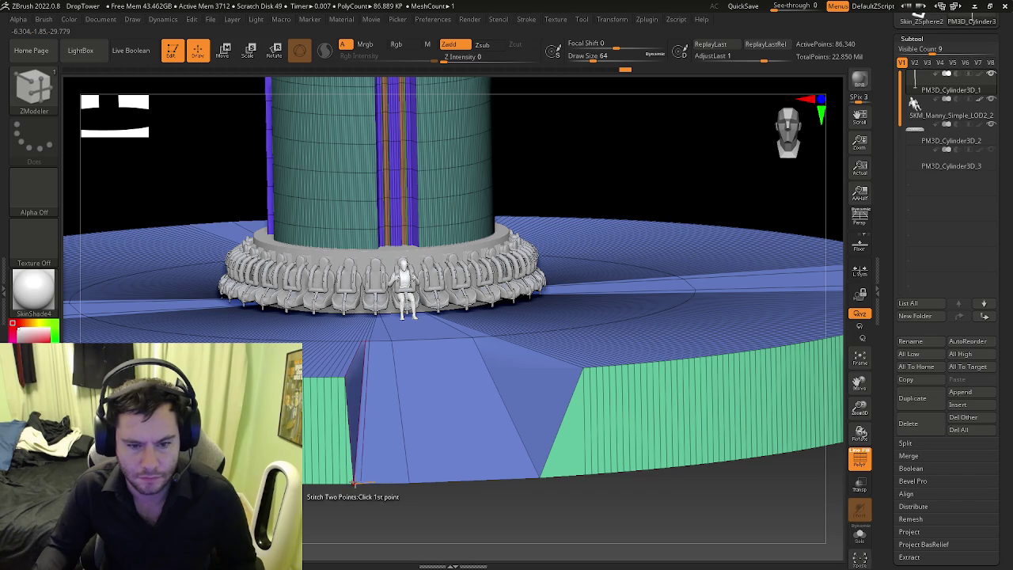
pyautogui.hotkey('ctrl', 'z')
# Step: Stitch the ramp's side corner points together
pyautogui.moveTo(491, 425); pyautogui.dragTo(560, 364, button='right')
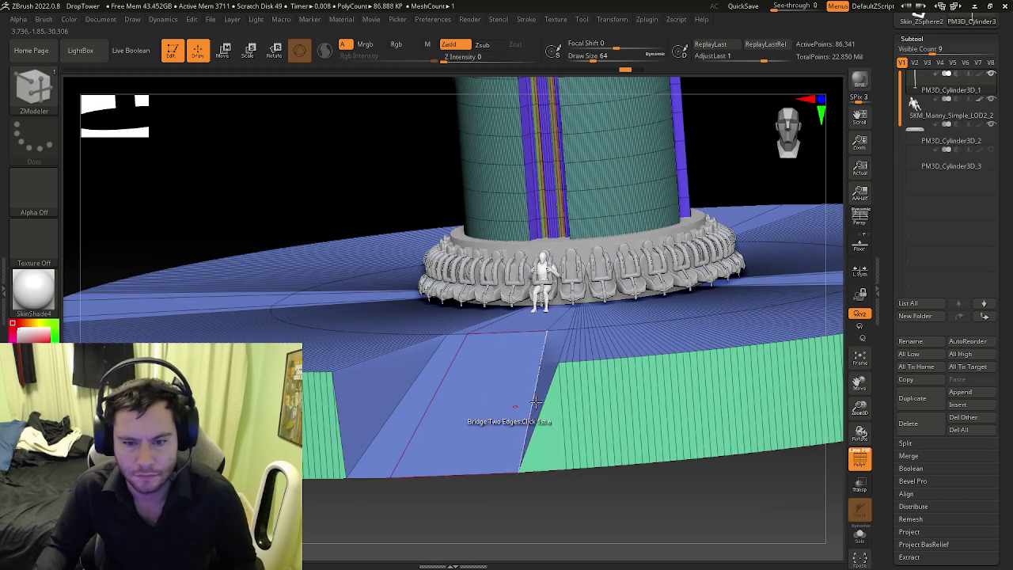
pyautogui.click(560, 363)
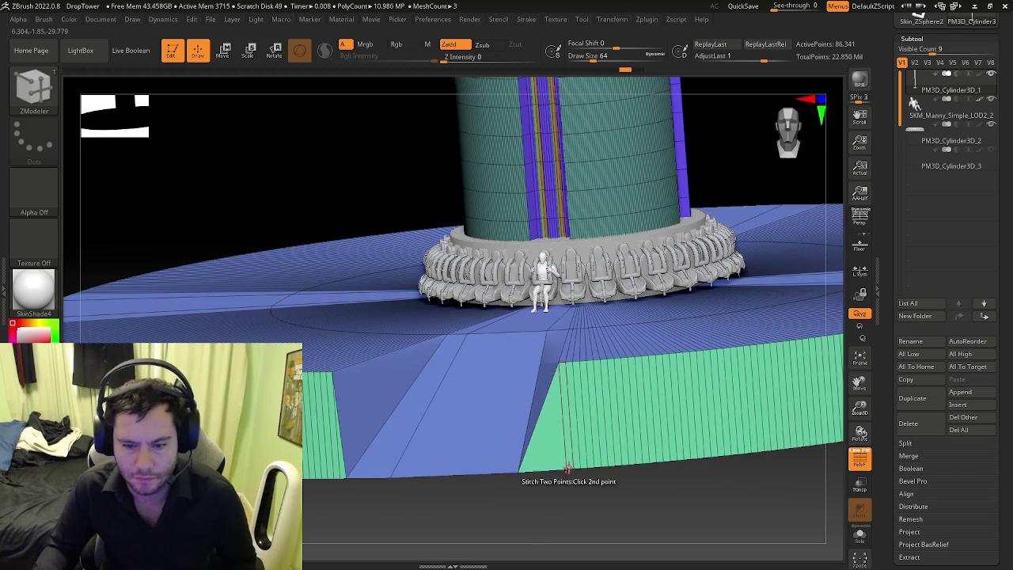
pyautogui.click(577, 455)
pyautogui.moveTo(576, 456); pyautogui.dragTo(565, 468, button='right')
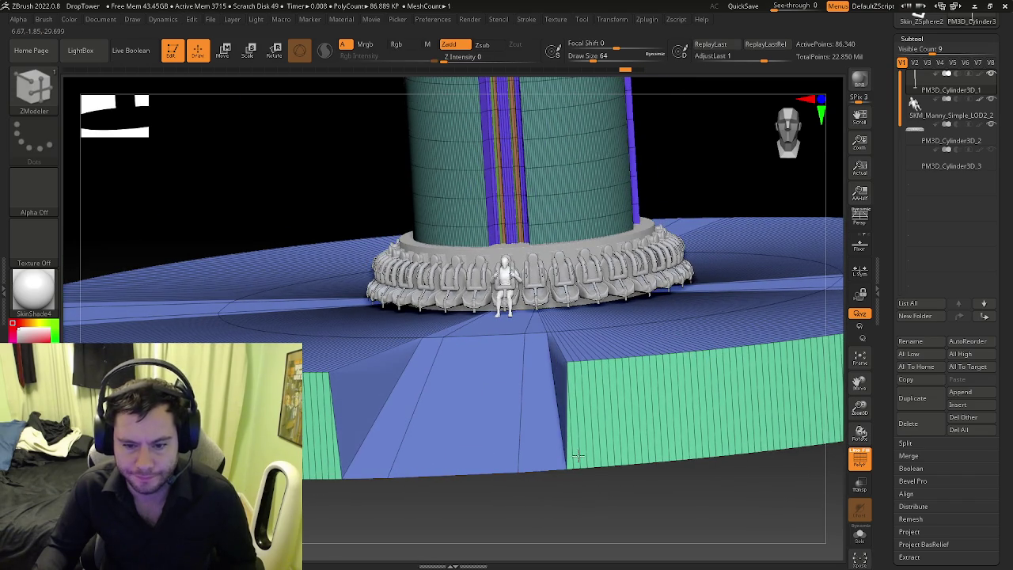
pyautogui.click(572, 469)
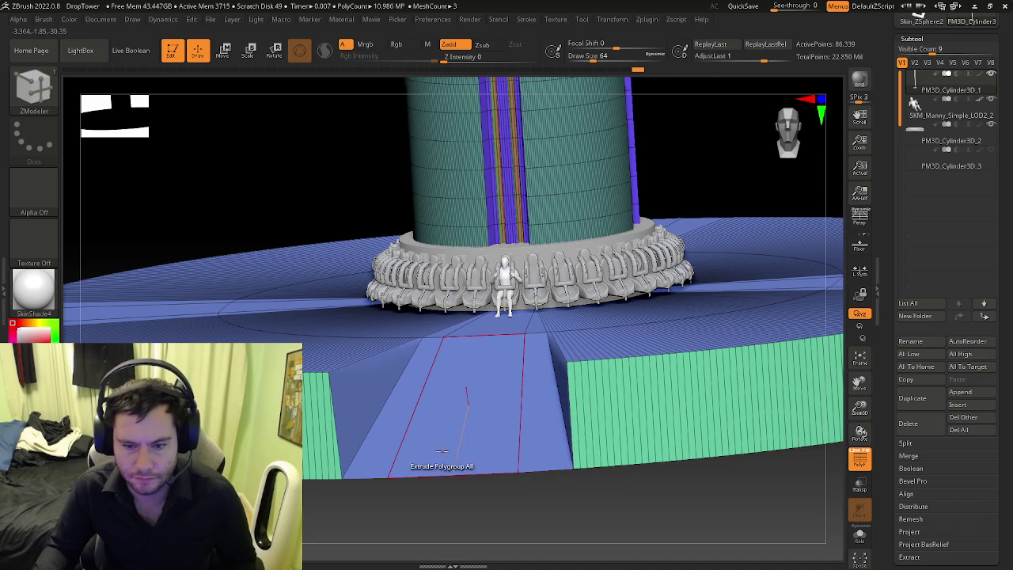
pyautogui.moveTo(444, 468); pyautogui.dragTo(483, 447, button='right')
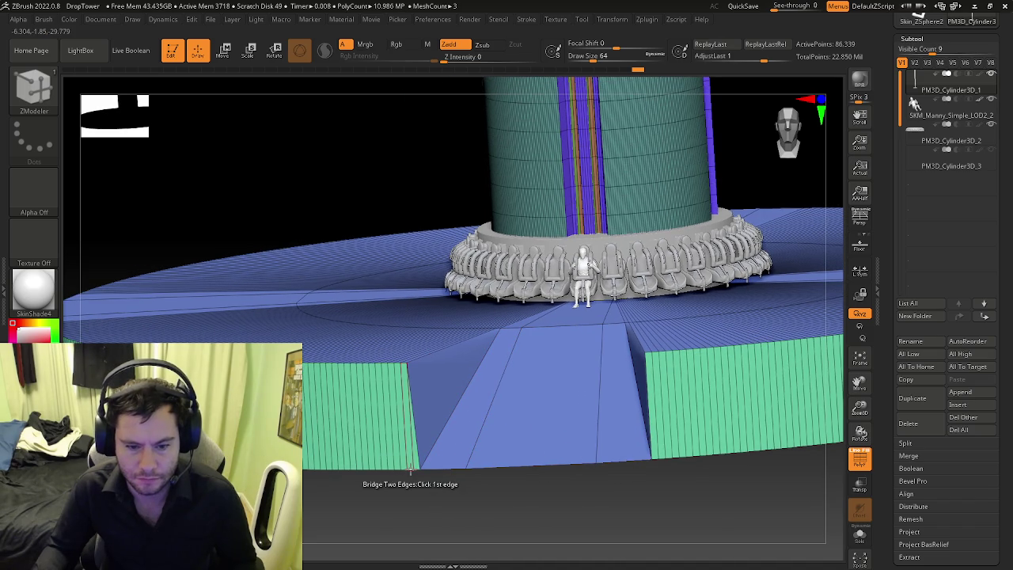
# Step: Stitch the last ramp corner by the seats, hide the polyframe, and snap to front view
pyautogui.moveTo(414, 470); pyautogui.dragTo(406, 468, button='right')
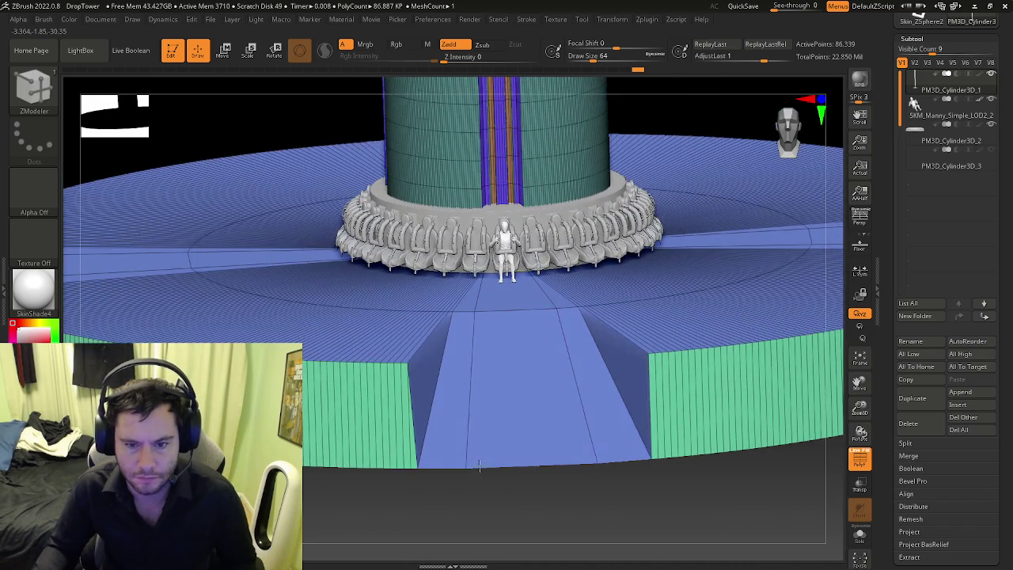
pyautogui.click(406, 468)
pyautogui.hotkey('ctrl', 'z')
pyautogui.click(394, 469)
pyautogui.moveTo(394, 469)
pyautogui.keyDown('ctrl'); pyautogui.mouseDown(button='right')
pyautogui.moveTo(427, 444)
pyautogui.moveTo(499, 432)
pyautogui.moveTo(432, 404)
pyautogui.moveTo(545, 296)
pyautogui.moveTo(500, 369)
pyautogui.moveTo(475, 202)
pyautogui.moveTo(475, 279)
pyautogui.moveTo(480, 267)
pyautogui.mouseUp(button='right'); pyautogui.keyUp('ctrl')
pyautogui.hotkey('shift', 'f')
pyautogui.keyDown('shift'); pyautogui.moveTo(606, 241); pyautogui.dragTo(605, 274, button='right'); pyautogui.keyUp('shift')
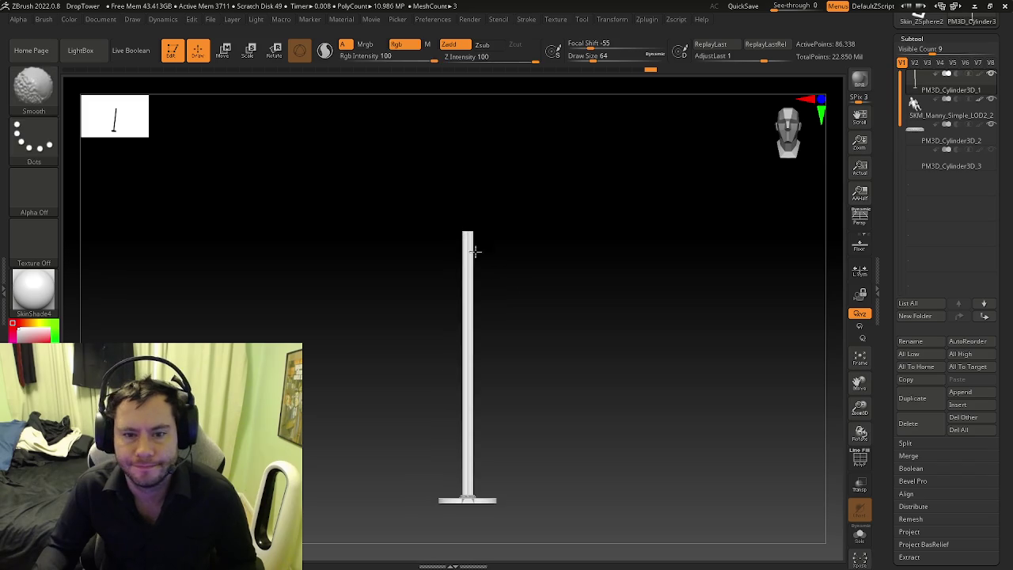
pyautogui.click(212, 20)
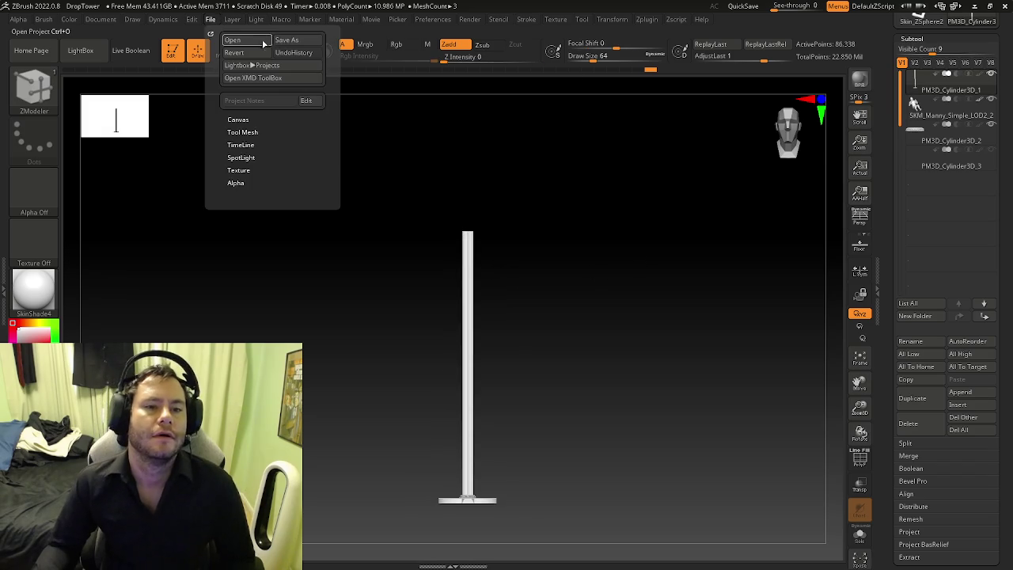
# Step: Save the project as DropTower.zpr in the Circus folder, replacing the existing file
pyautogui.click(283, 42)
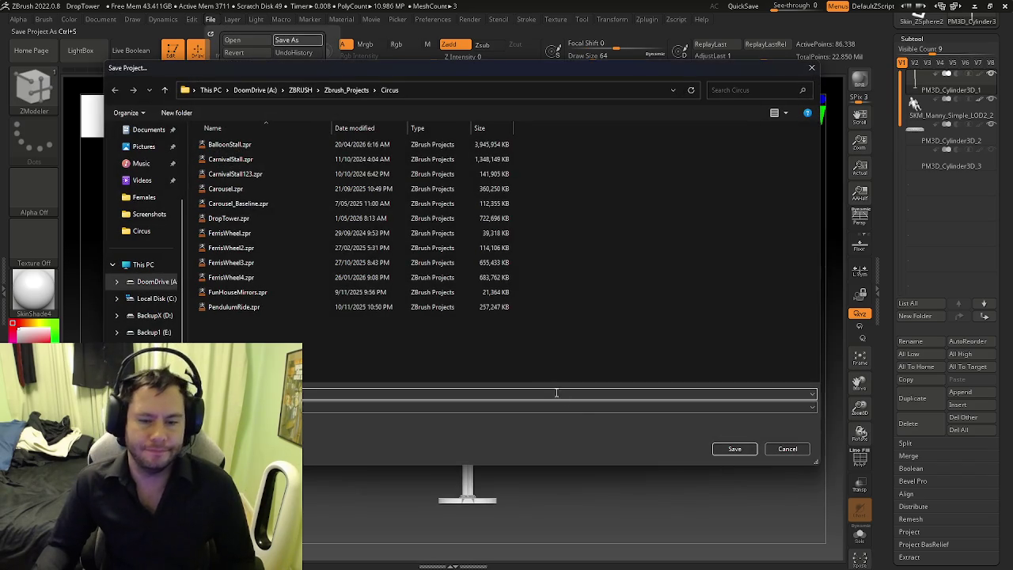
pyautogui.click(730, 451)
pyautogui.click(530, 279)
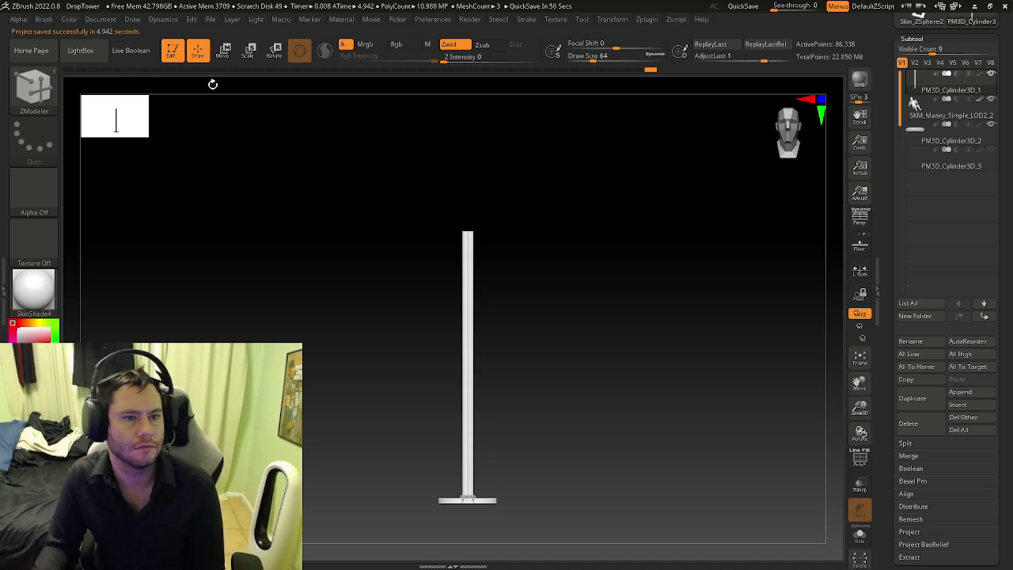
pyautogui.press('super')
pyautogui.press('super')
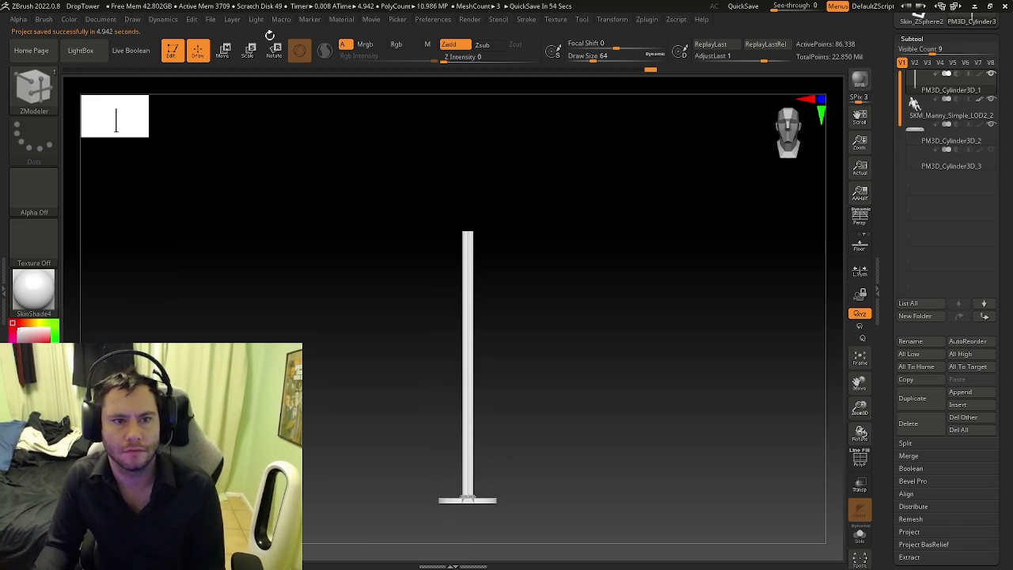
pyautogui.click(212, 19)
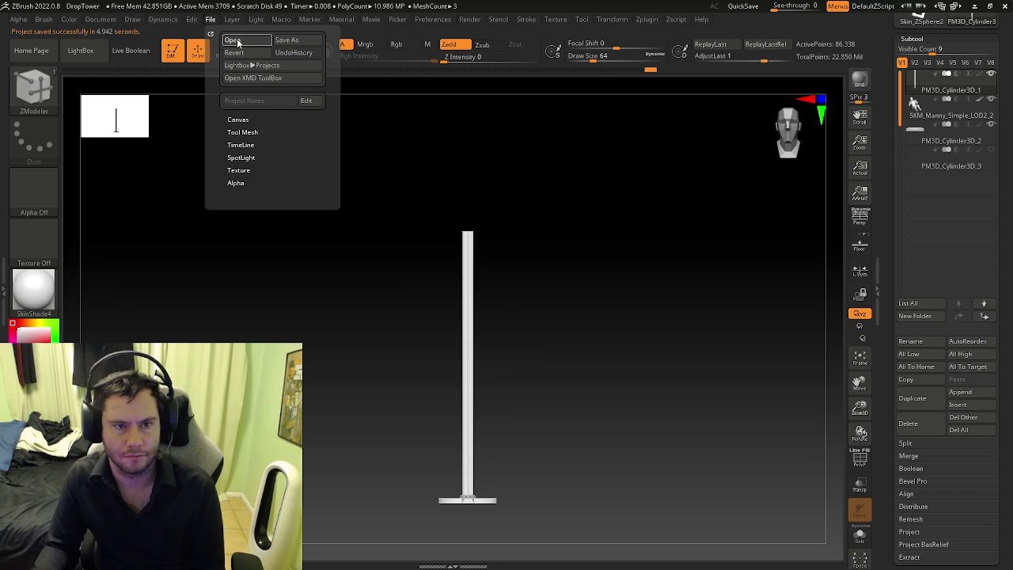
# Step: Open BalloonStall.zpr from the Circus folder without saving changes
pyautogui.click(238, 41)
pyautogui.click(545, 315)
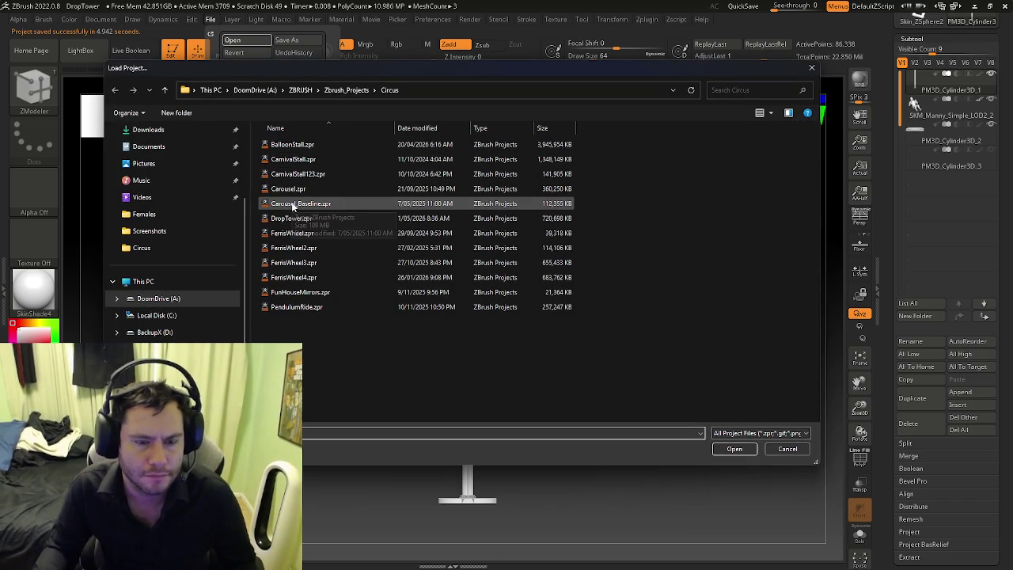
pyautogui.click(292, 144)
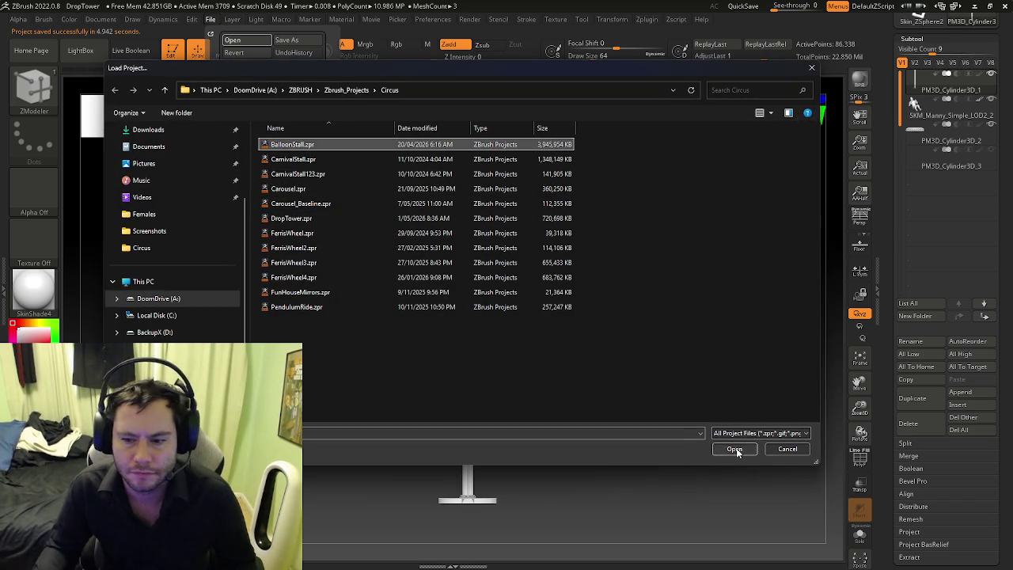
pyautogui.click(735, 450)
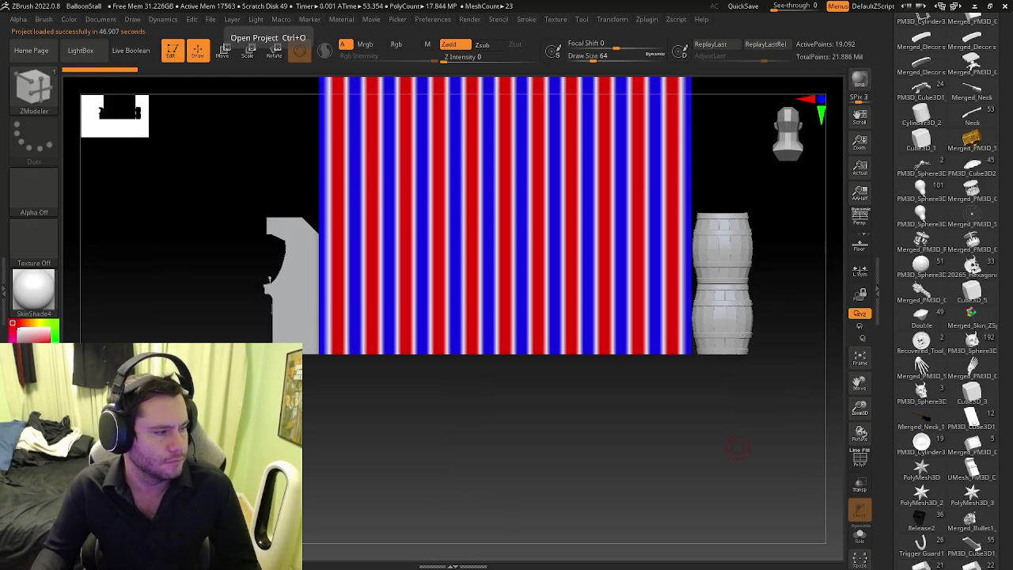
pyautogui.moveTo(550, 246)
pyautogui.mouseDown(button='right')
pyautogui.moveTo(621, 265)
pyautogui.moveTo(554, 332)
pyautogui.moveTo(484, 374)
pyautogui.moveTo(479, 283)
pyautogui.moveTo(510, 333)
pyautogui.mouseUp(button='right')
pyautogui.press('b')
pyautogui.press('z')
pyautogui.press('m')
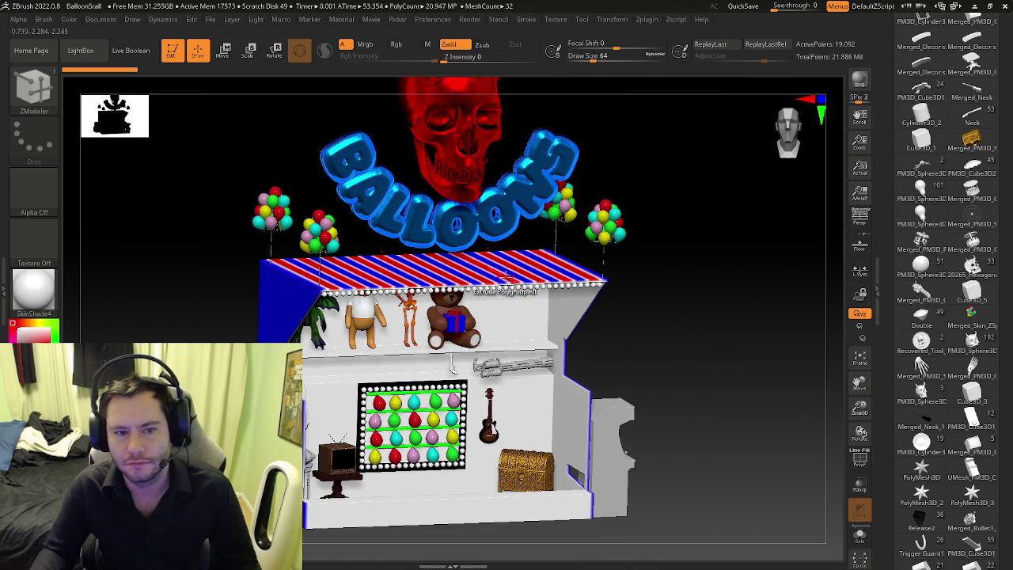
pyautogui.keyDown('alt'); pyautogui.moveTo(590, 278); pyautogui.dragTo(592, 365, button='right'); pyautogui.keyUp('alt')
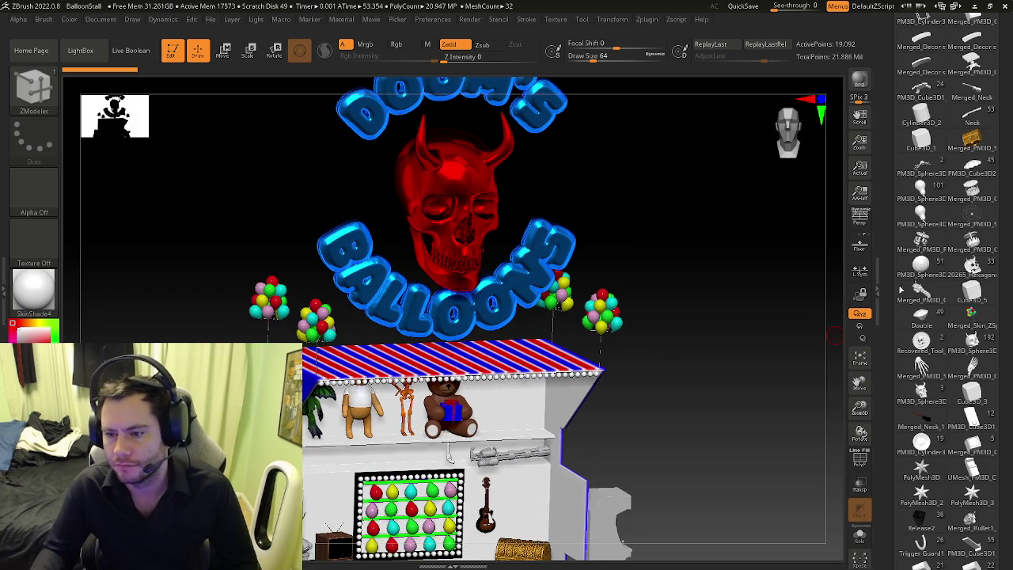
pyautogui.moveTo(892, 333); pyautogui.dragTo(905, 148)
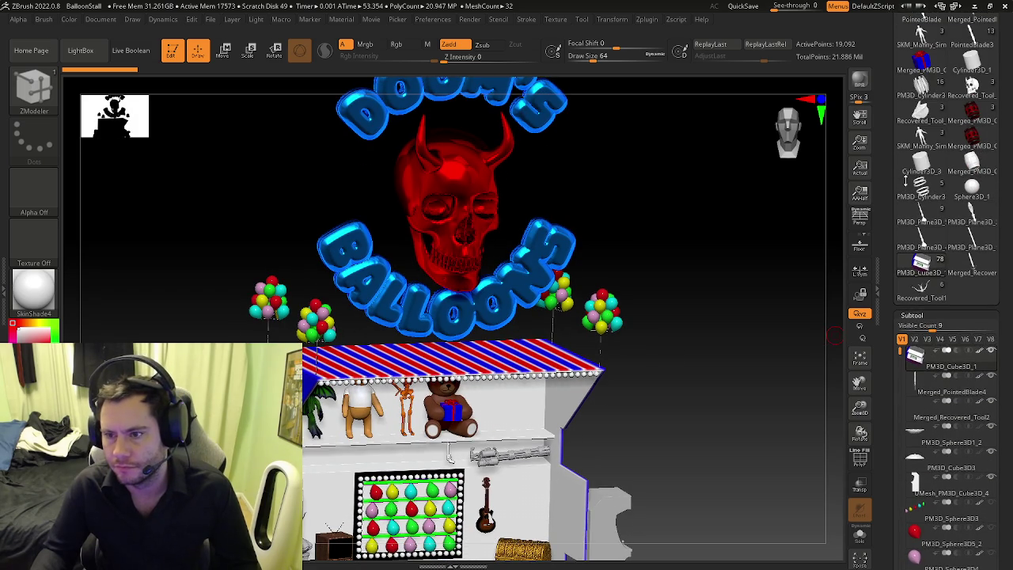
pyautogui.moveTo(900, 44); pyautogui.dragTo(901, 150)
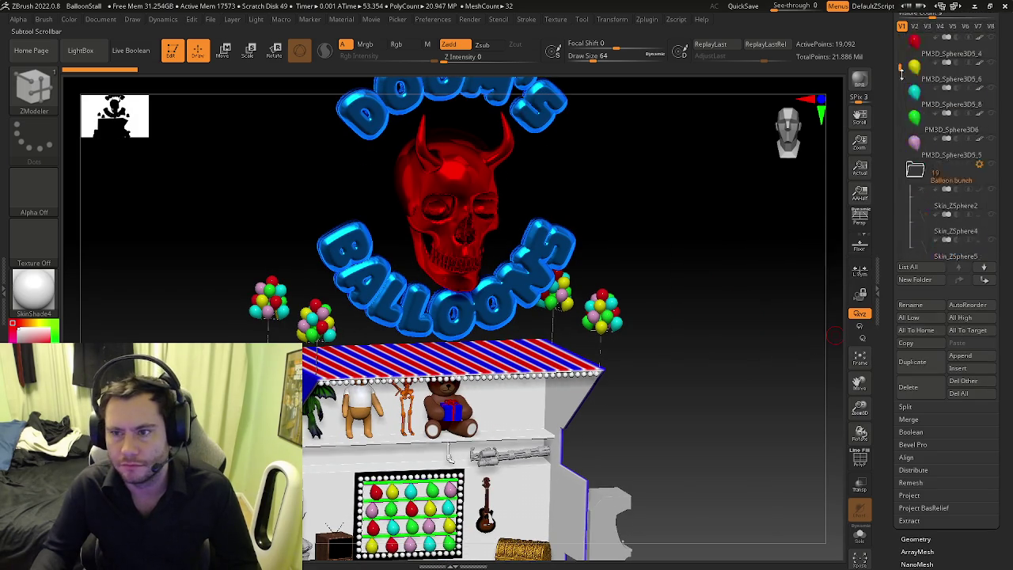
pyautogui.scroll(-10, 916, 158)
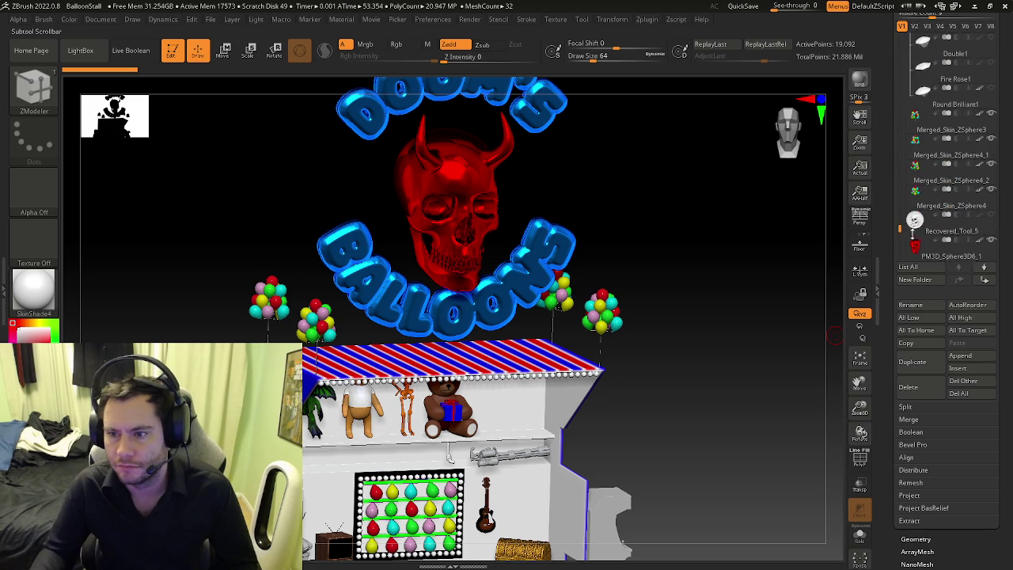
pyautogui.click(914, 181)
pyautogui.scroll(5, 918, 309)
pyautogui.click(922, 312)
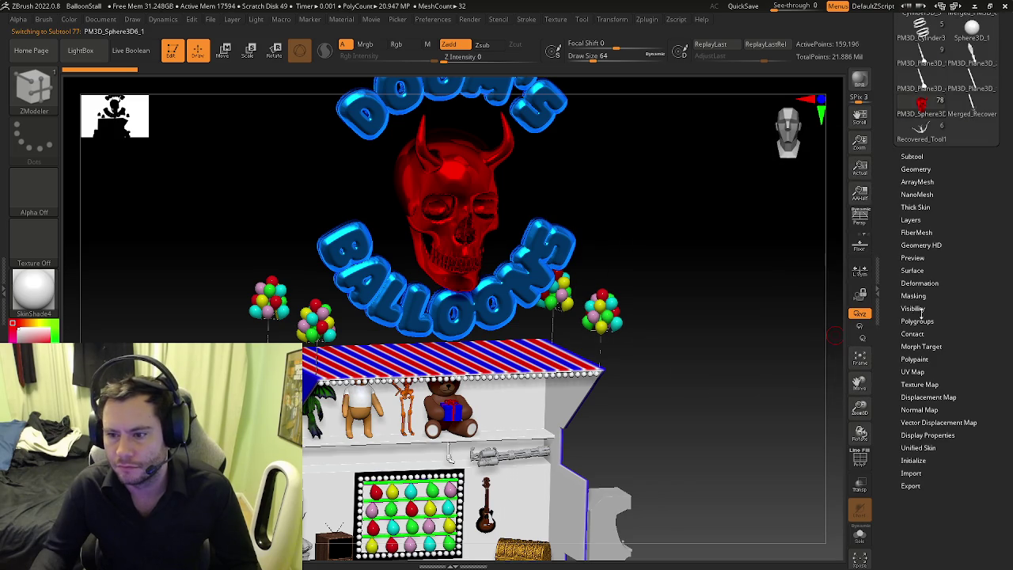
pyautogui.click(910, 170)
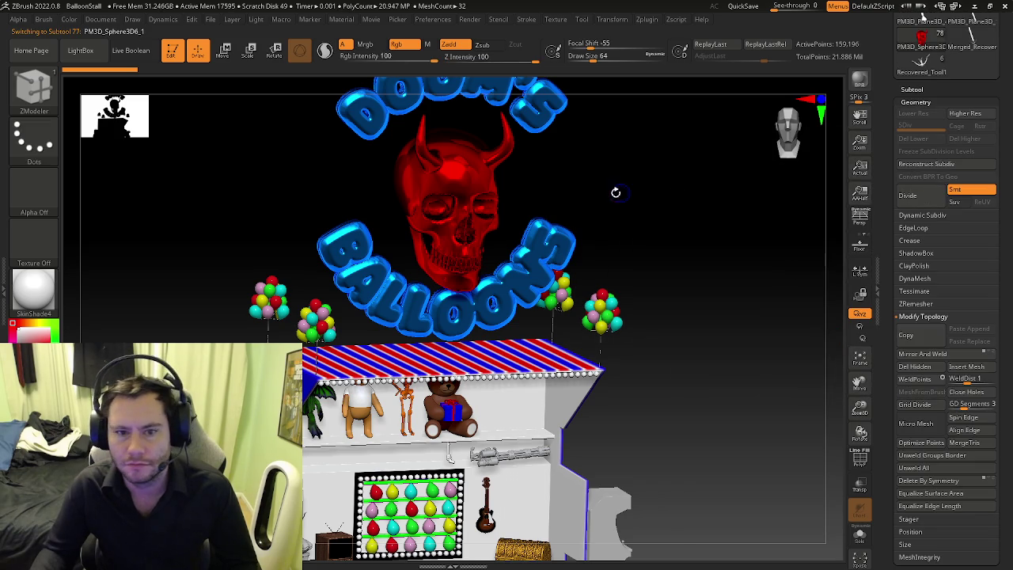
pyautogui.moveTo(583, 201)
pyautogui.mouseDown()
pyautogui.moveTo(552, 206)
pyautogui.moveTo(579, 219)
pyautogui.mouseUp()
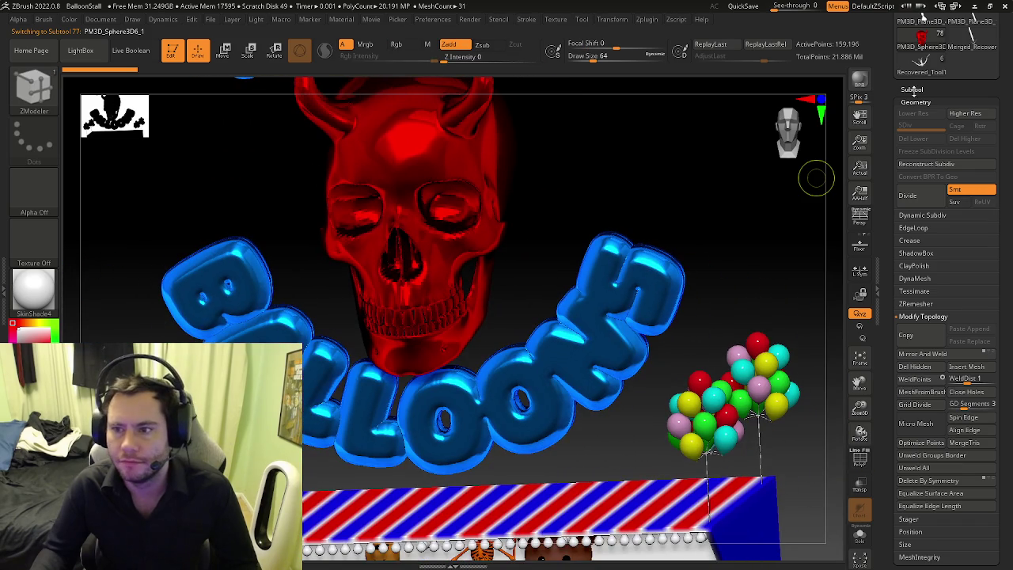
# Step: Select the white horned skull tool from the Tool thumbnail list
pyautogui.moveTo(890, 85); pyautogui.dragTo(893, 184)
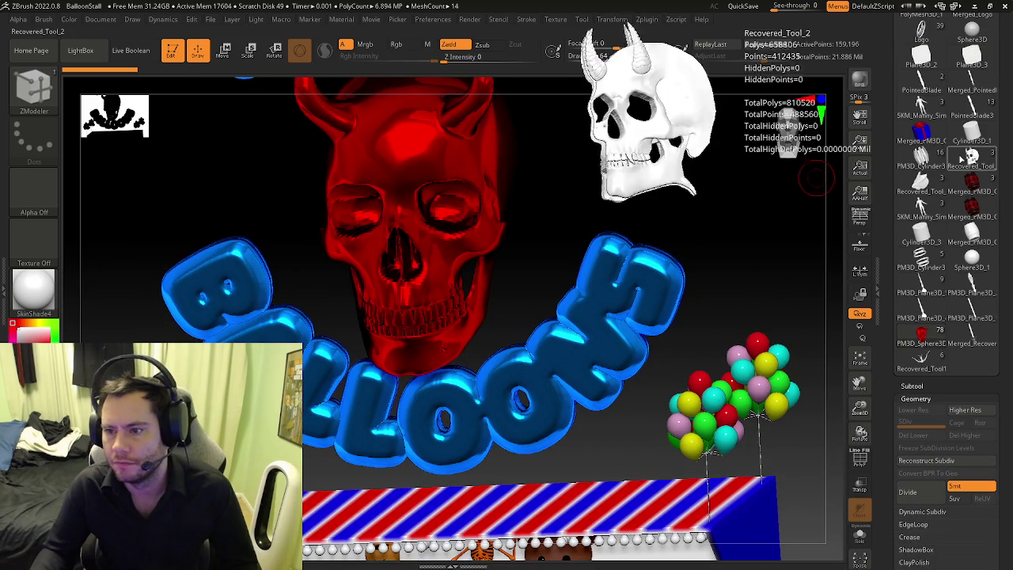
pyautogui.click(961, 159)
pyautogui.moveTo(887, 83); pyautogui.dragTo(899, 221)
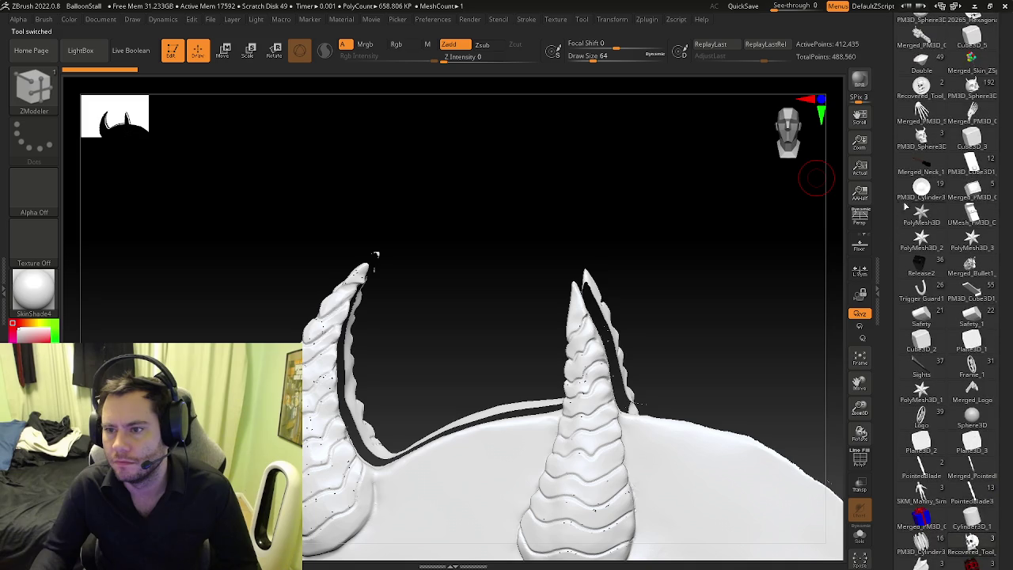
pyautogui.click(919, 141)
pyautogui.moveTo(685, 327)
pyautogui.mouseDown()
pyautogui.moveTo(636, 349)
pyautogui.moveTo(733, 355)
pyautogui.mouseUp()
# Step: Turn the polyframe off, snap the skull to front view, and switch to ZModeler
pyautogui.hotkey('shift', 'f')
pyautogui.hotkey('shift', 'f')
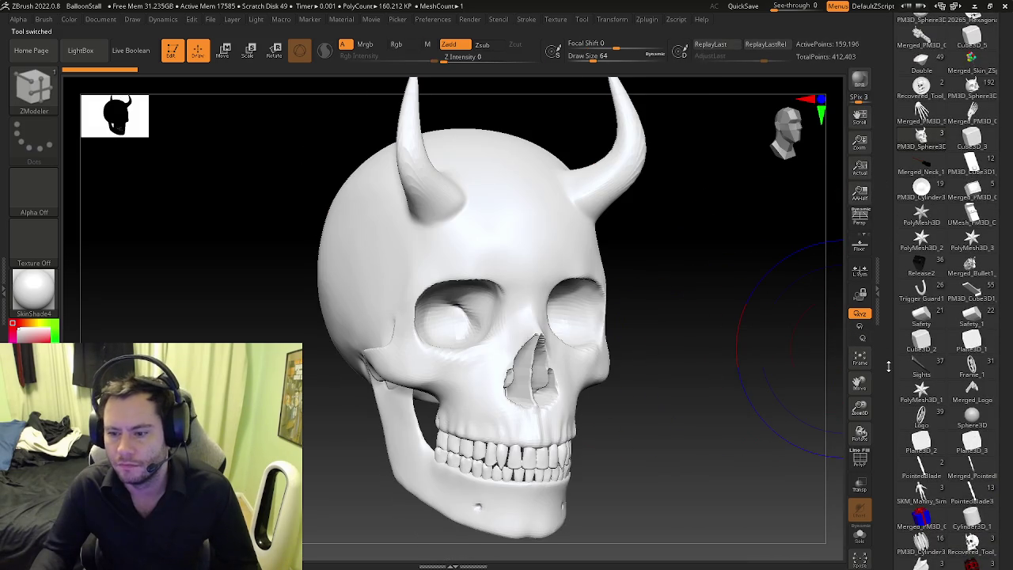
pyautogui.moveTo(887, 365); pyautogui.dragTo(883, 224)
pyautogui.scroll(-2, 884, 224)
pyautogui.moveTo(630, 265); pyautogui.dragTo(627, 293)
pyautogui.hotkey('shift', 'f')
pyautogui.hotkey('shift', 'f')
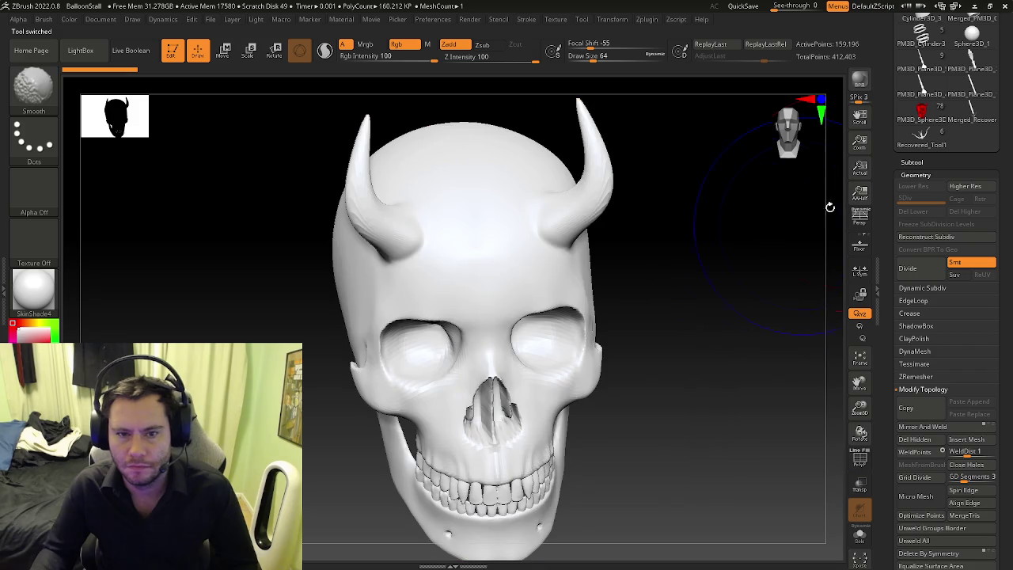
pyautogui.press('b')
pyautogui.press('z')
pyautogui.press('m')
pyautogui.moveTo(886, 165); pyautogui.dragTo(881, 311)
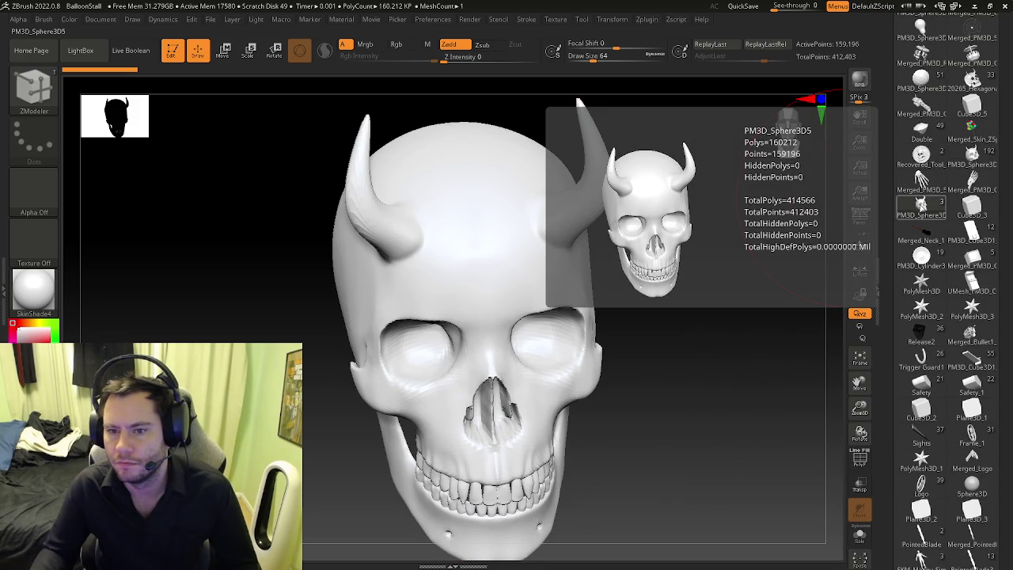
# Step: Open DropTower.zpr, discarding unsaved changes to the current project
pyautogui.click(214, 20)
pyautogui.click(233, 40)
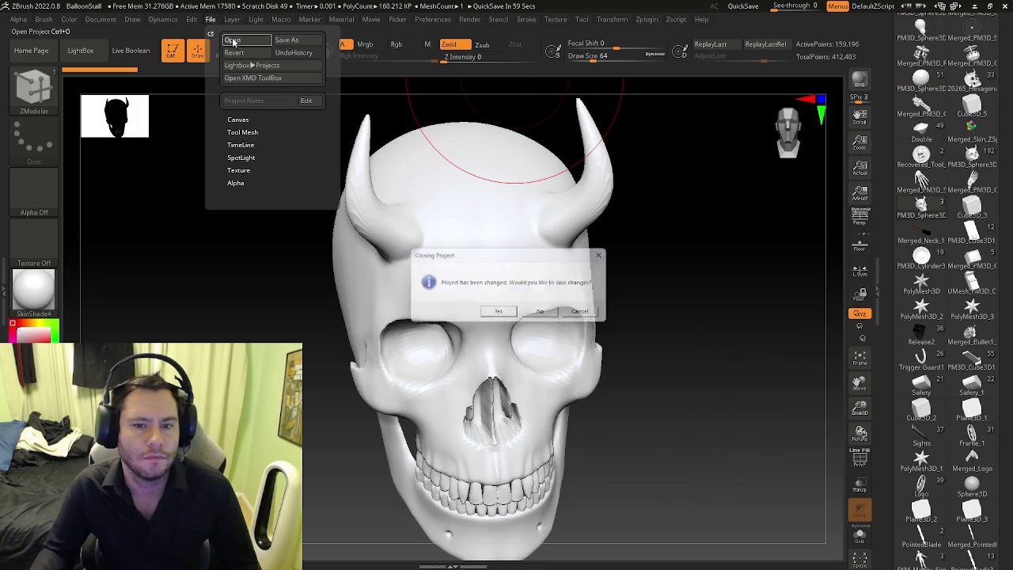
pyautogui.click(545, 315)
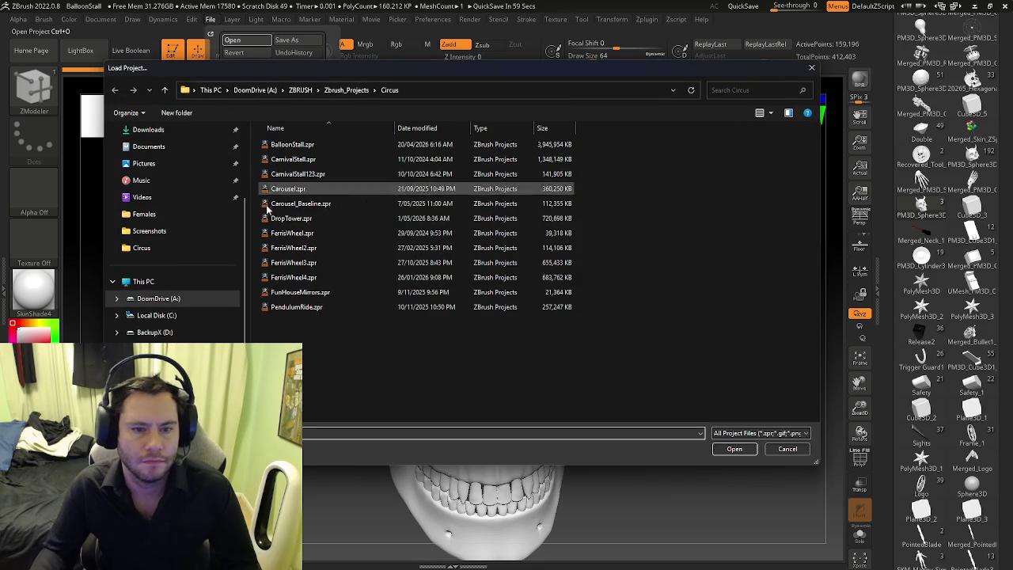
pyautogui.click(302, 218)
pyautogui.click(734, 449)
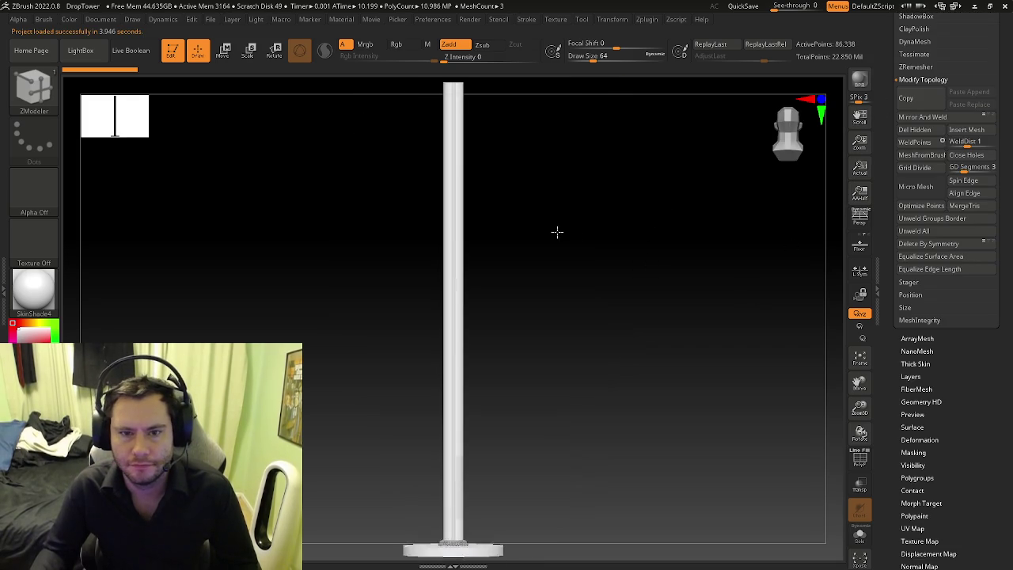
# Step: Zoom out to see the whole pole and begin a mesh import, browsing up to the drive list
pyautogui.keyDown('alt'); pyautogui.moveTo(557, 215); pyautogui.dragTo(633, 271); pyautogui.keyUp('alt')
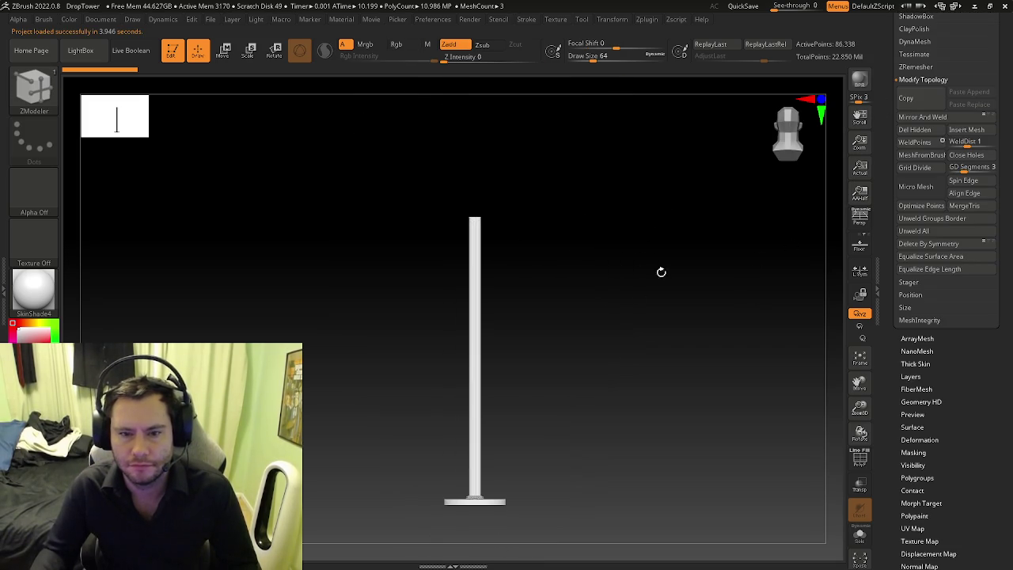
pyautogui.scroll(3, 909, 149)
pyautogui.scroll(3, 903, 126)
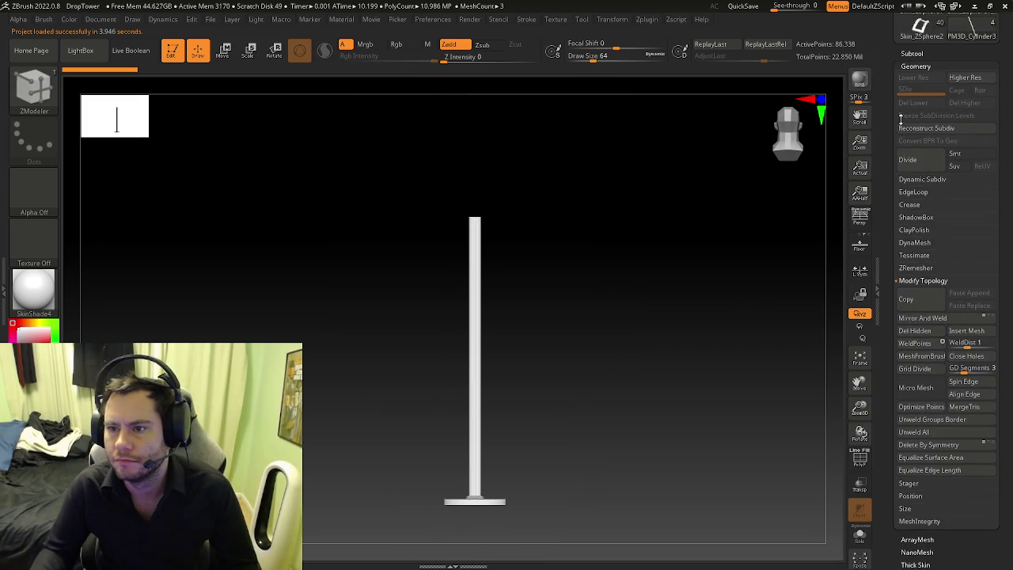
pyautogui.scroll(5, 906, 103)
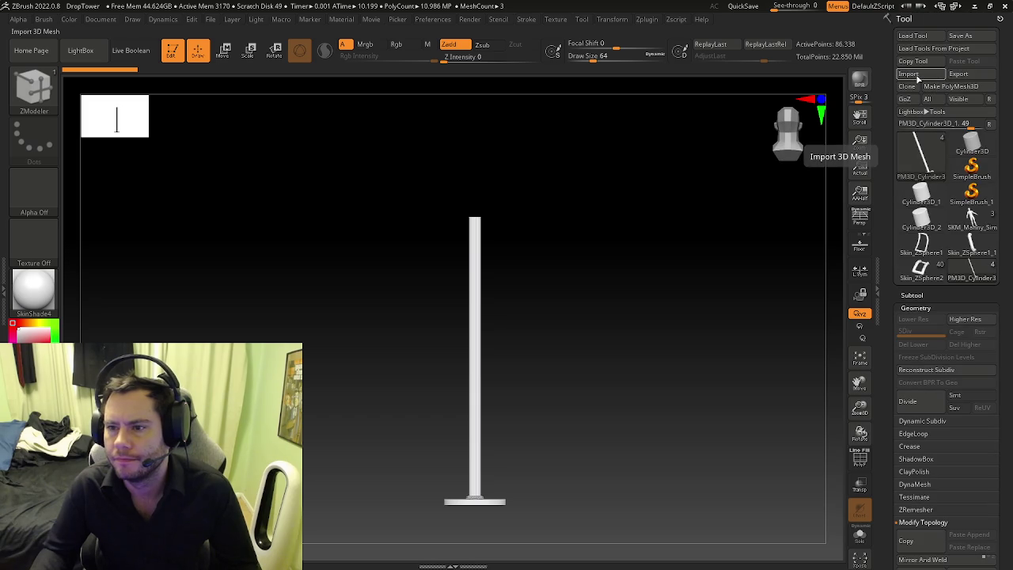
pyautogui.click(917, 74)
pyautogui.click(305, 90)
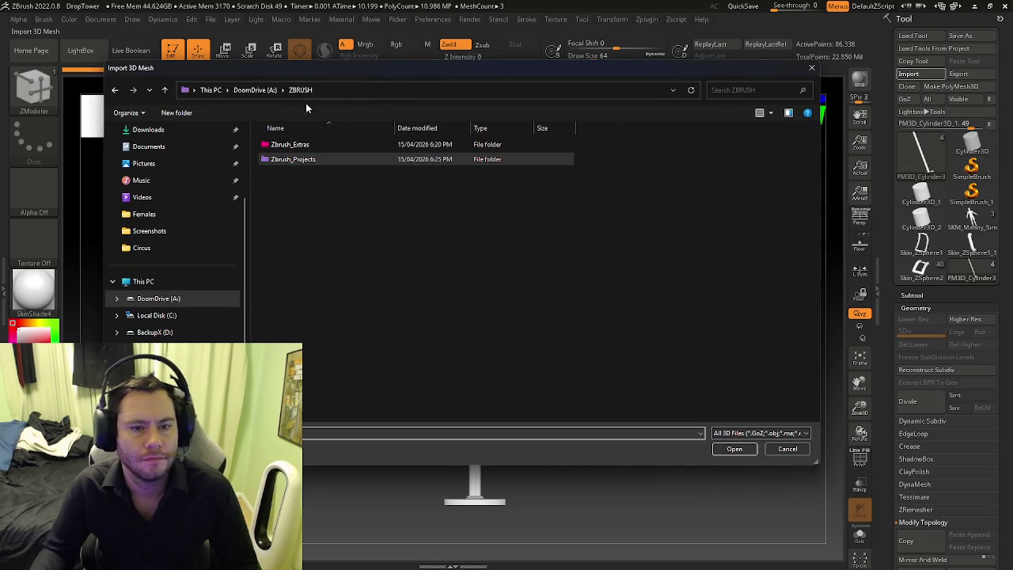
pyautogui.click(261, 90)
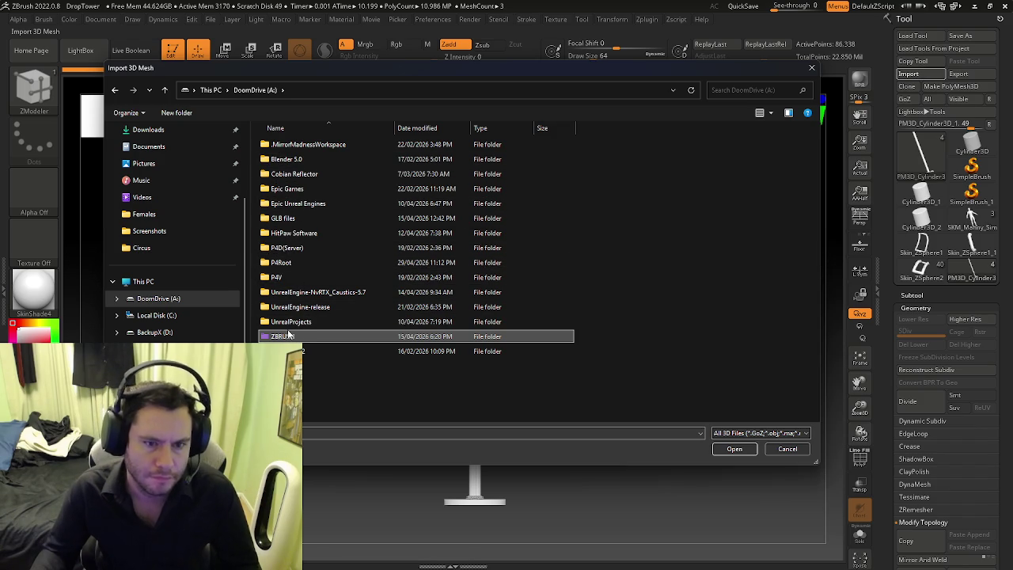
# Step: Import FunSKULL.fbx from BackupX (D:) > D > FBX Exports
pyautogui.click(191, 332)
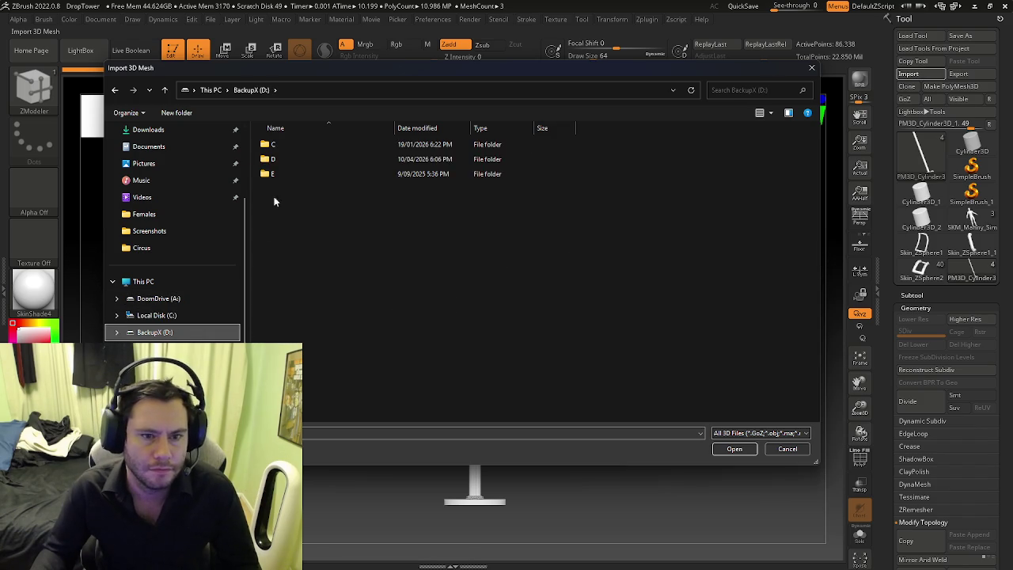
pyautogui.click(194, 314)
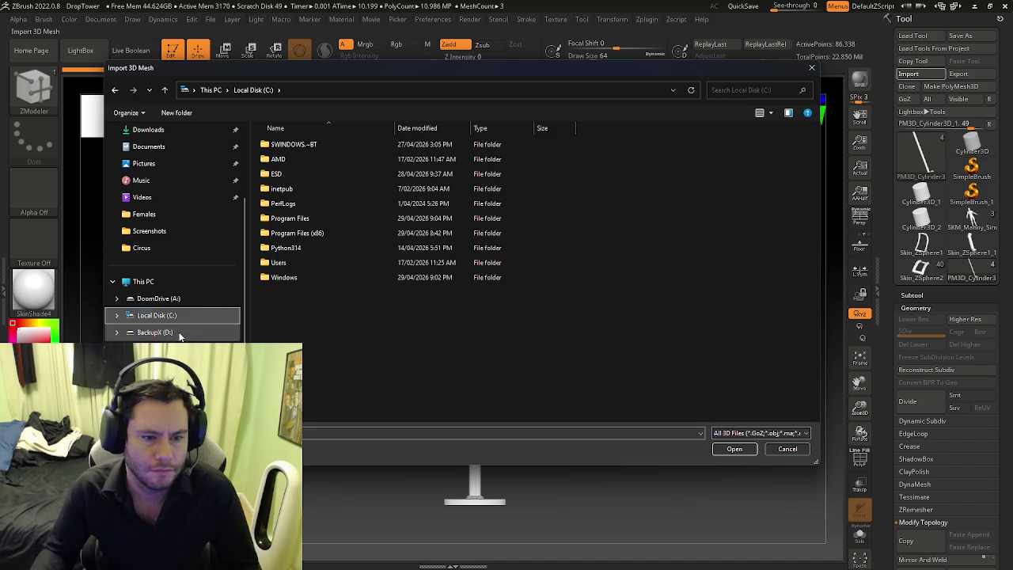
pyautogui.click(155, 332)
pyautogui.doubleClick(273, 159)
pyautogui.doubleClick(281, 159)
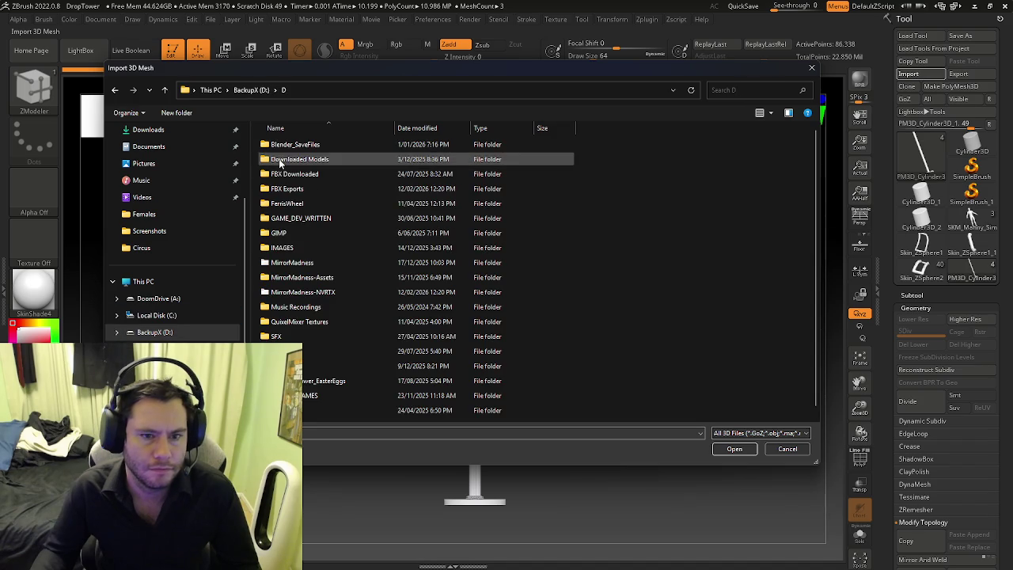
pyautogui.click(290, 293)
pyautogui.click(733, 450)
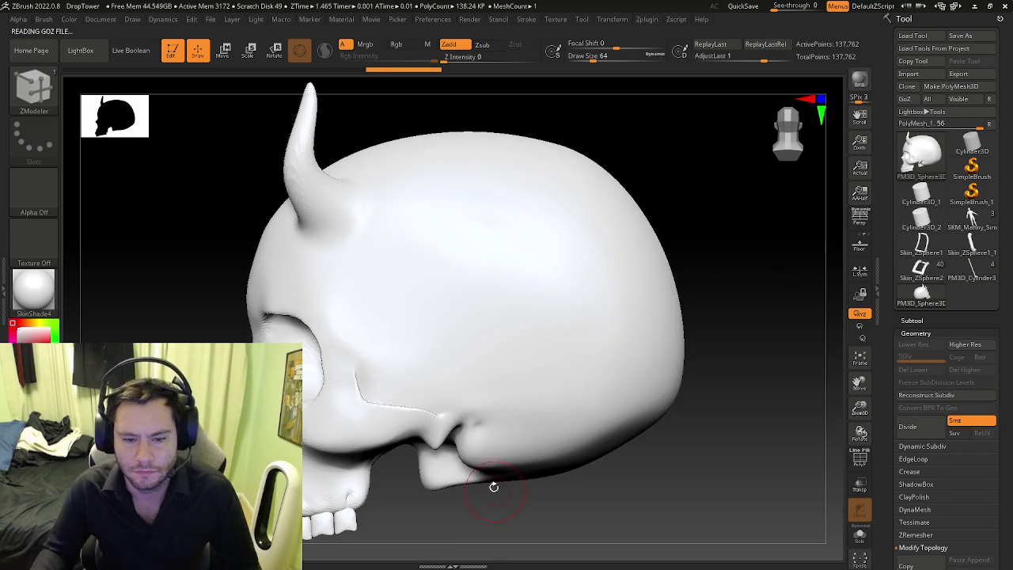
# Step: Rotate and zoom out to view the whole imported skull from the front
pyautogui.keyDown('shift'); pyautogui.moveTo(493, 486); pyautogui.dragTo(593, 464); pyautogui.keyUp('shift')
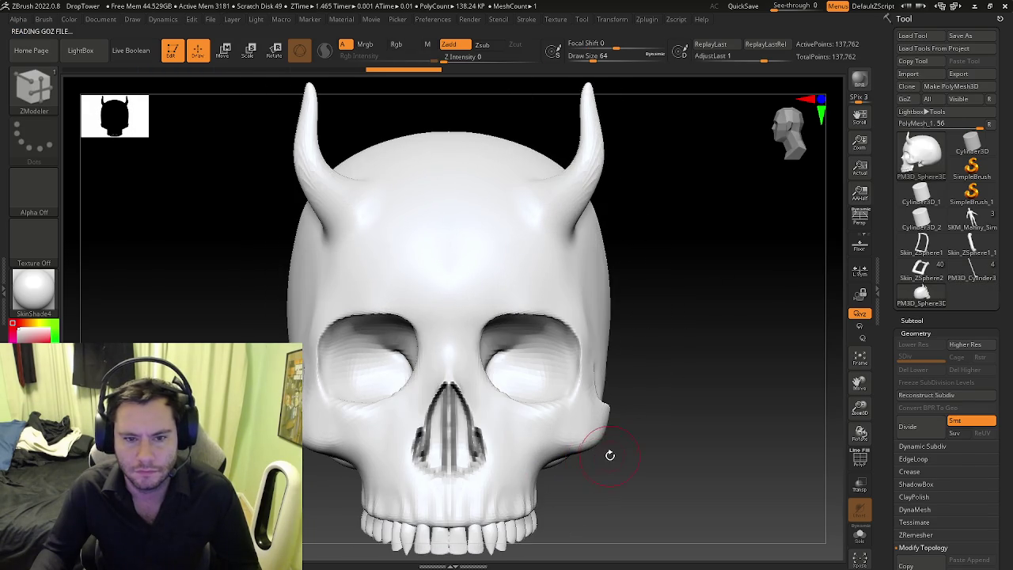
pyautogui.moveTo(606, 389); pyautogui.dragTo(610, 459, button='right')
pyautogui.keyDown('ctrl'); pyautogui.moveTo(681, 409); pyautogui.dragTo(661, 396, button='right'); pyautogui.keyUp('ctrl')
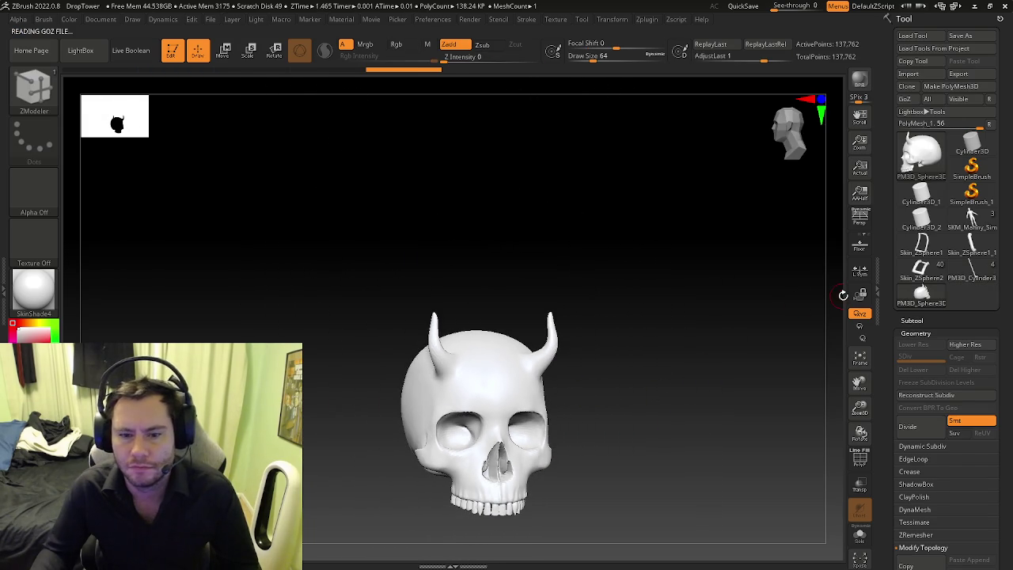
pyautogui.scroll(-5, 891, 346)
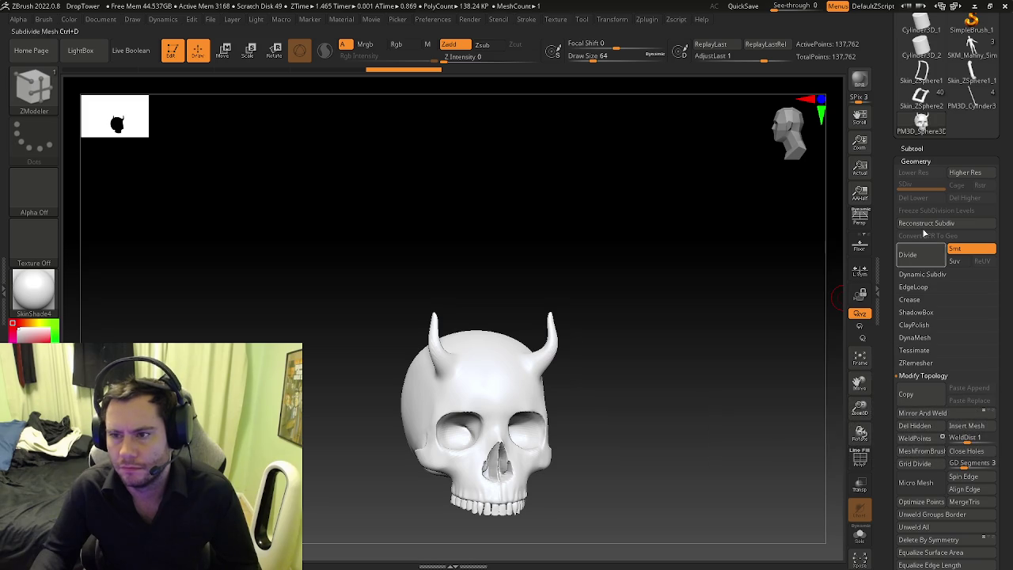
# Step: Delete the skull subtool and begin opening another project
pyautogui.click(912, 149)
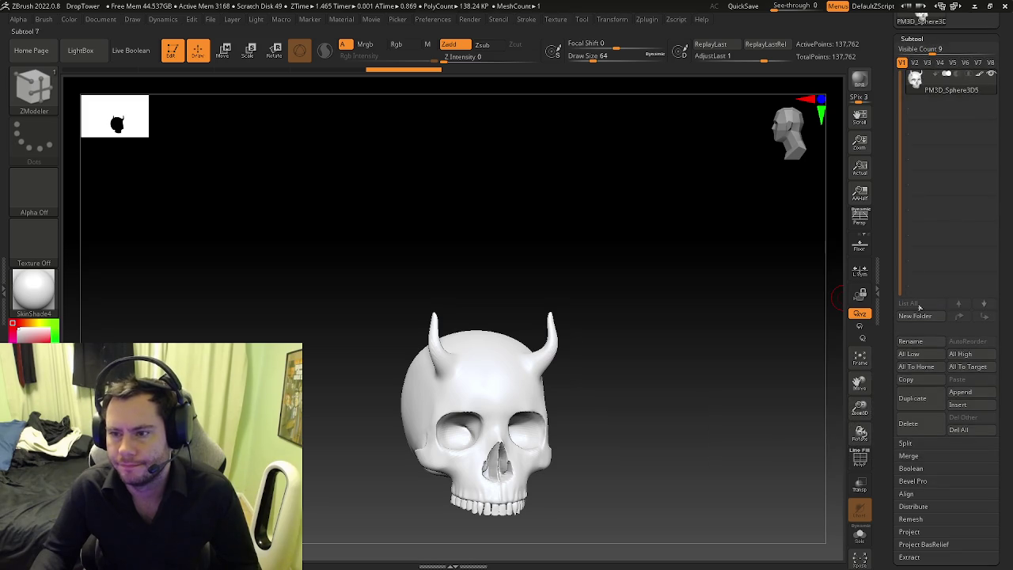
pyautogui.click(910, 419)
pyautogui.click(865, 444)
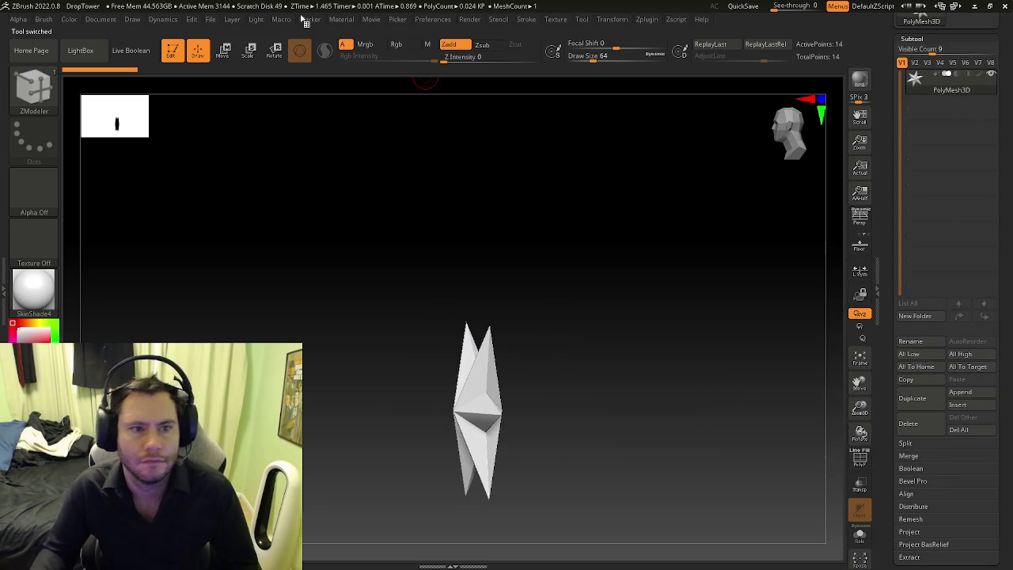
pyautogui.click(210, 20)
pyautogui.click(237, 40)
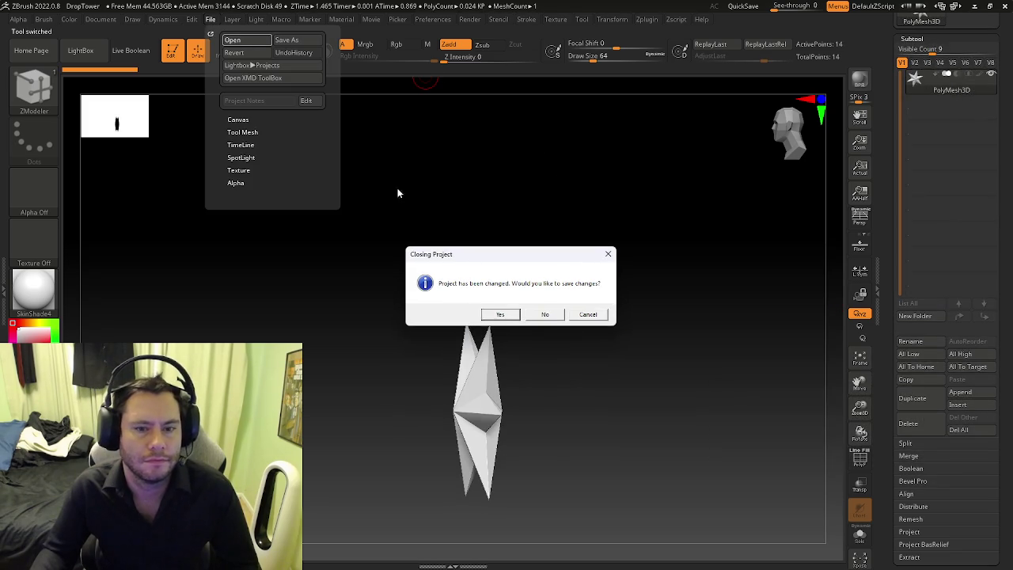
# Step: Reload BalloonStall.zpr without saving, then angle the view onto the prize stall
pyautogui.click(548, 316)
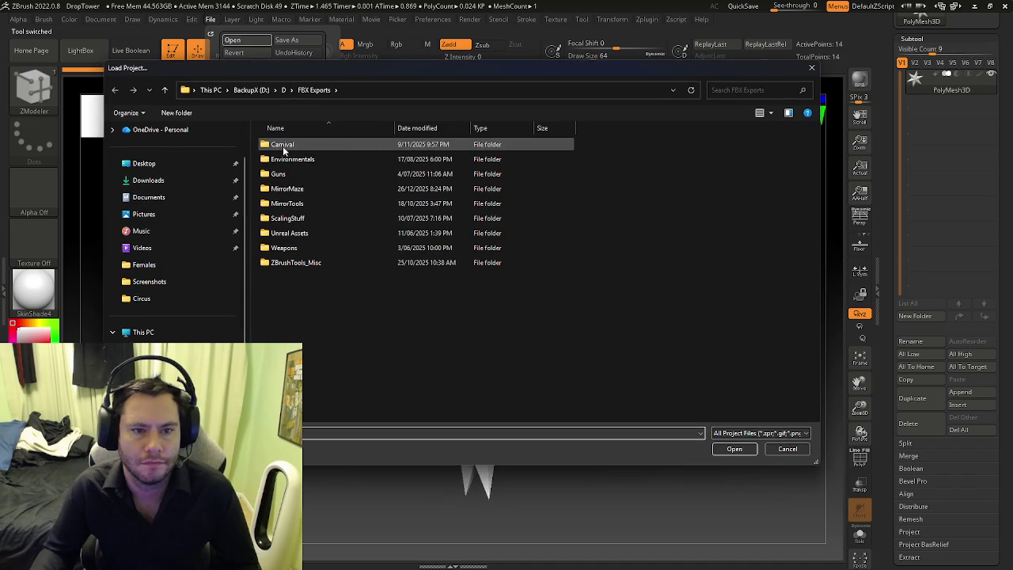
pyautogui.click(166, 339)
pyautogui.doubleClick(321, 324)
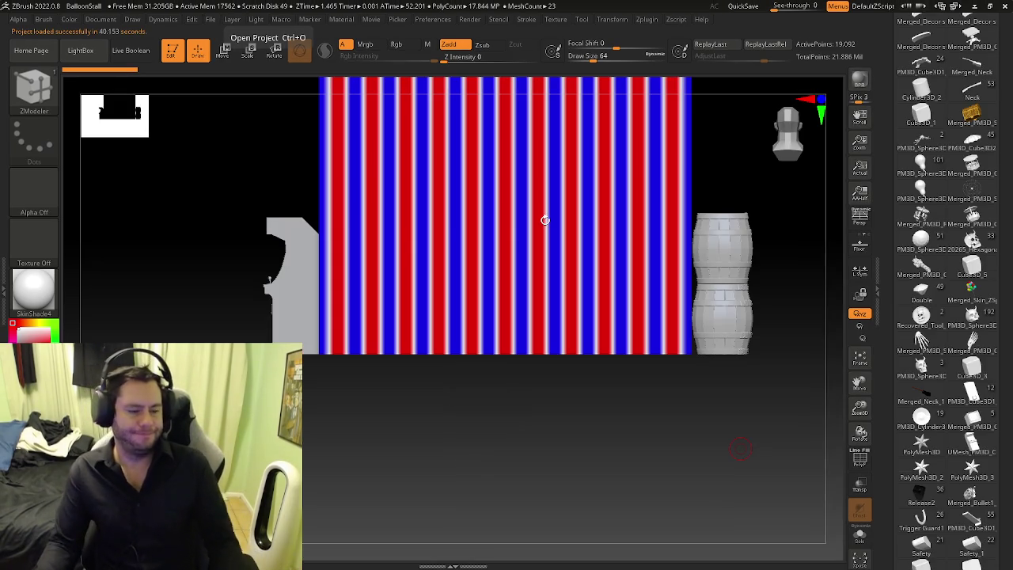
pyautogui.moveTo(543, 220)
pyautogui.mouseDown()
pyautogui.moveTo(522, 274)
pyautogui.moveTo(565, 405)
pyautogui.moveTo(693, 393)
pyautogui.mouseUp()
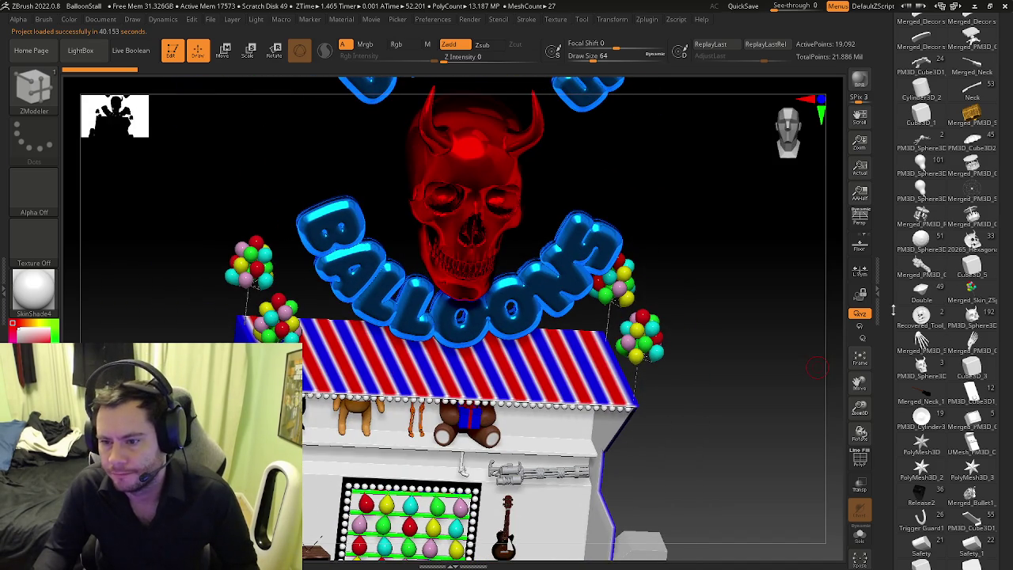
# Step: Switch to the horned skull tool and make its teeth the active subtool
pyautogui.scroll(2, 942, 277)
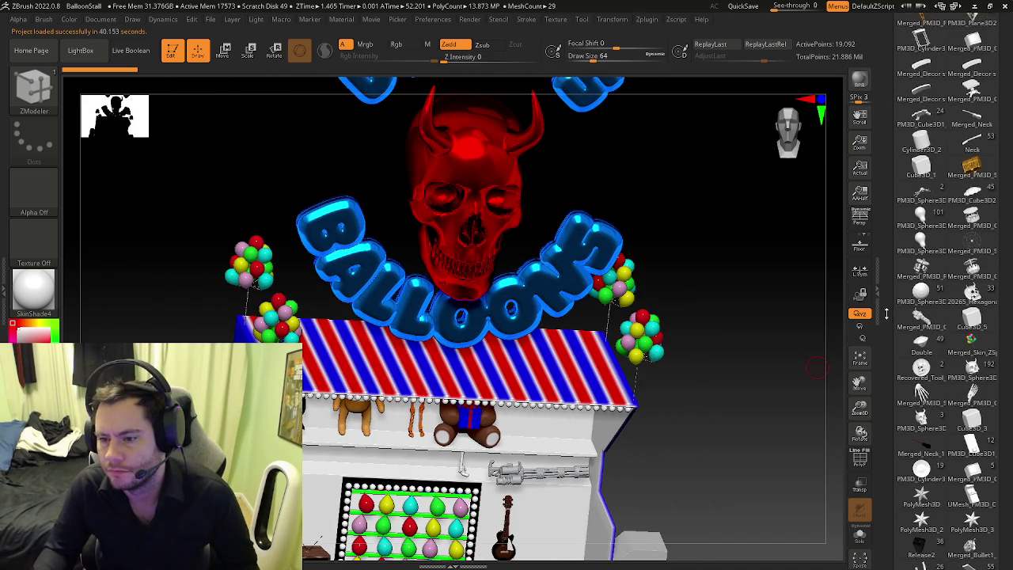
pyautogui.scroll(-3, 927, 291)
pyautogui.moveTo(921, 293)
pyautogui.click(921, 302)
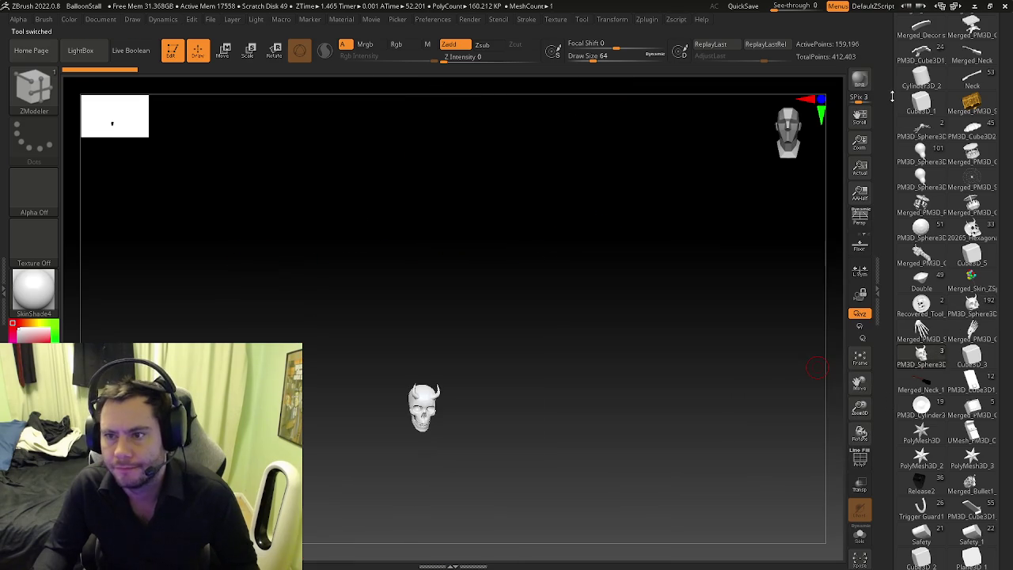
pyautogui.moveTo(890, 98); pyautogui.dragTo(882, 197)
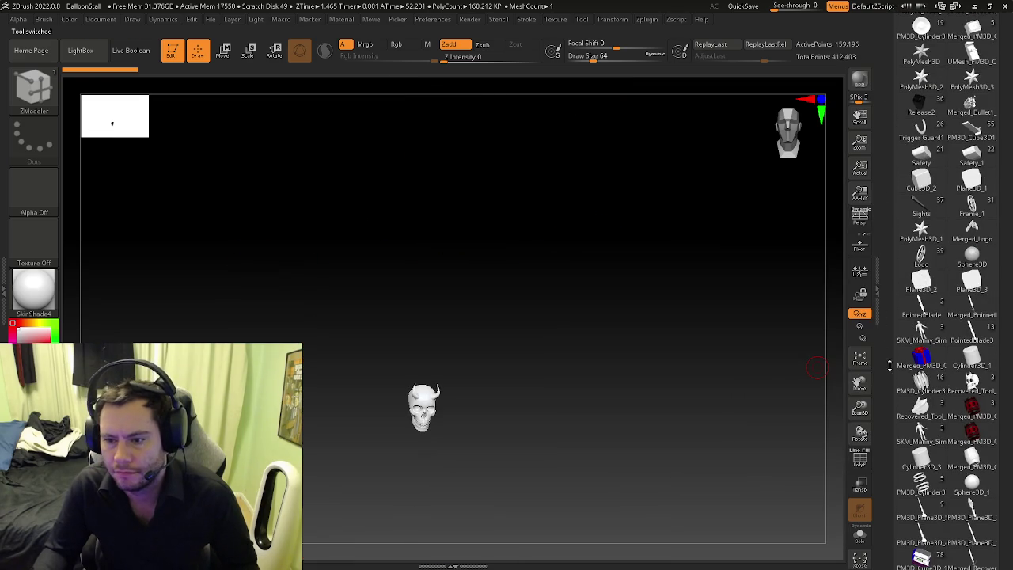
pyautogui.scroll(-5, 910, 310)
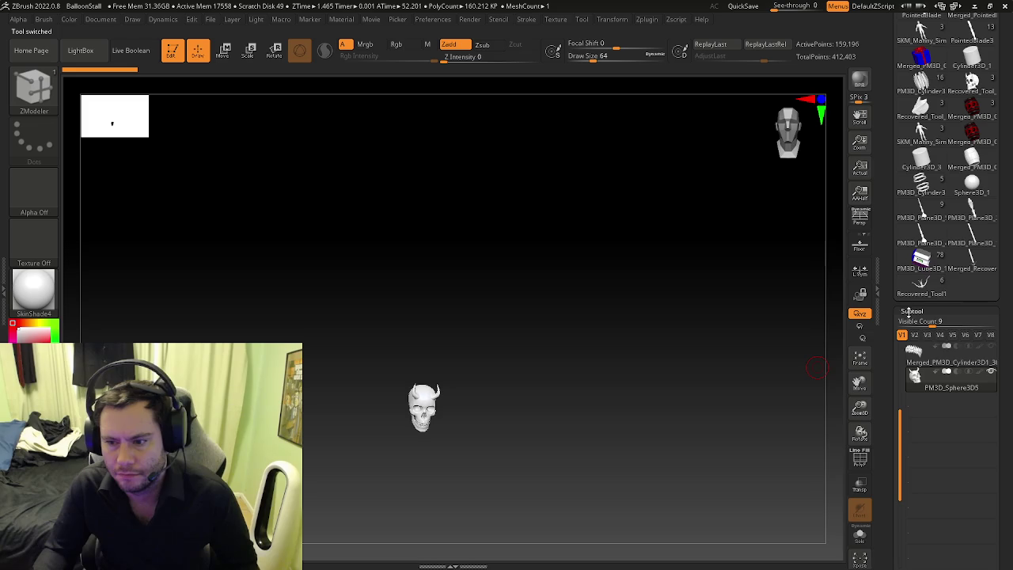
pyautogui.click(915, 350)
# Step: Fit the skull to the canvas and compare the skull and teeth subtools, ending on teeth
pyautogui.moveTo(558, 365)
pyautogui.mouseDown()
pyautogui.moveTo(515, 394)
pyautogui.moveTo(550, 324)
pyautogui.mouseUp()
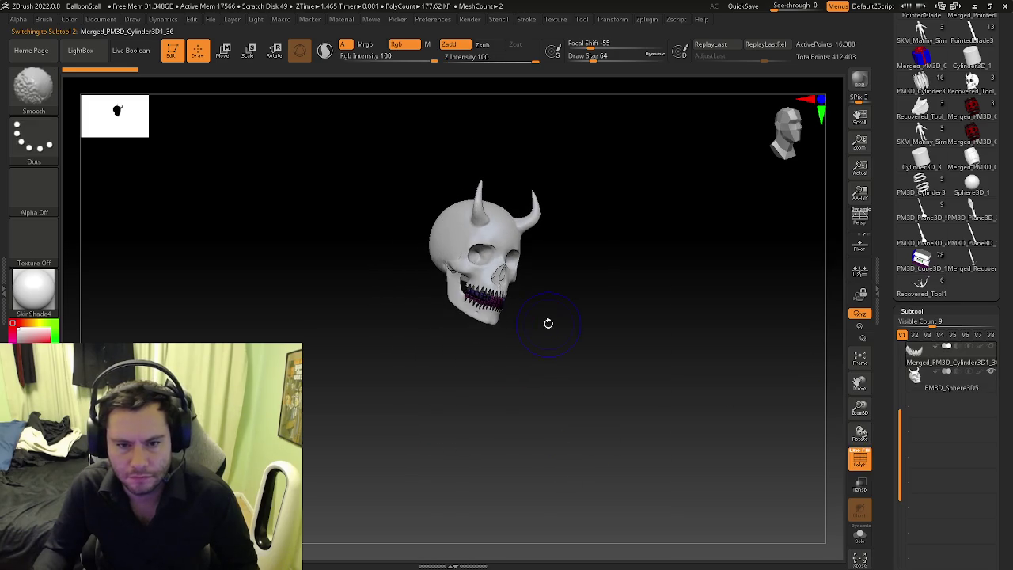
pyautogui.press('b')
pyautogui.press('z')
pyautogui.press('m')
pyautogui.press('f')
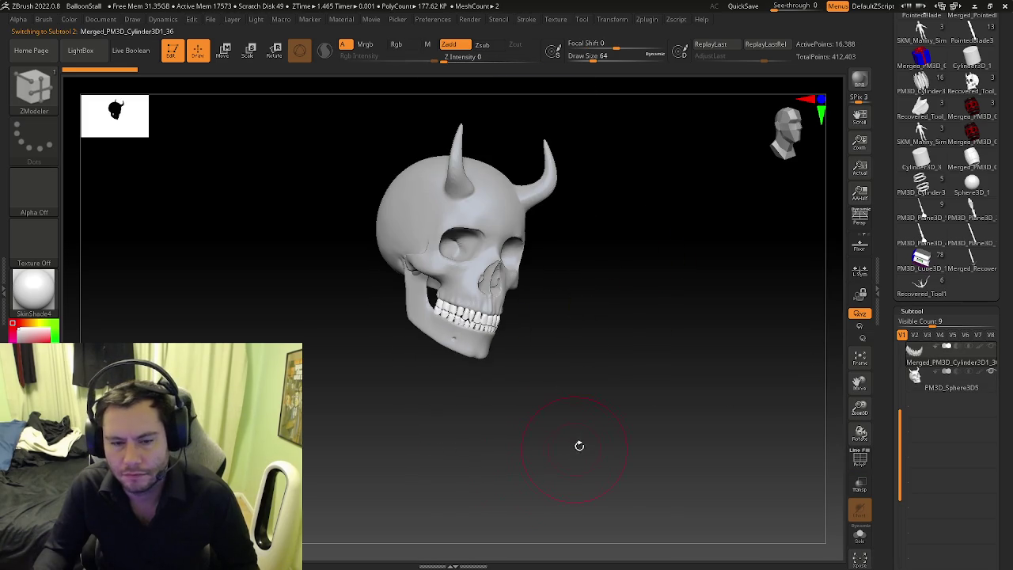
pyautogui.click(914, 382)
pyautogui.click(915, 353)
pyautogui.click(918, 380)
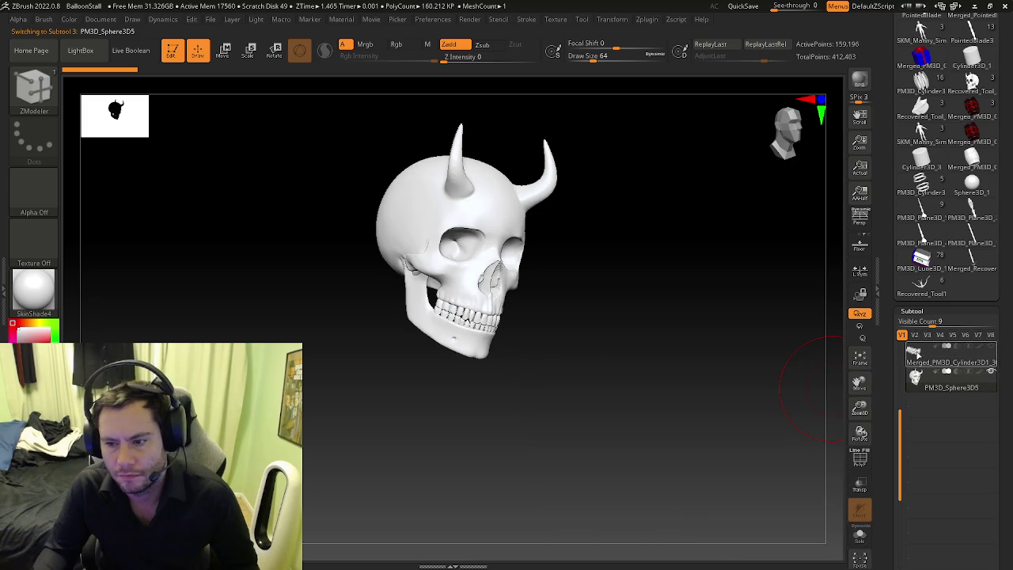
pyautogui.click(915, 353)
# Step: MergeDown the teeth into the skull, making one 175,584-point subtool
pyautogui.keyDown('shift'); pyautogui.moveTo(671, 354); pyautogui.dragTo(642, 343); pyautogui.keyUp('shift')
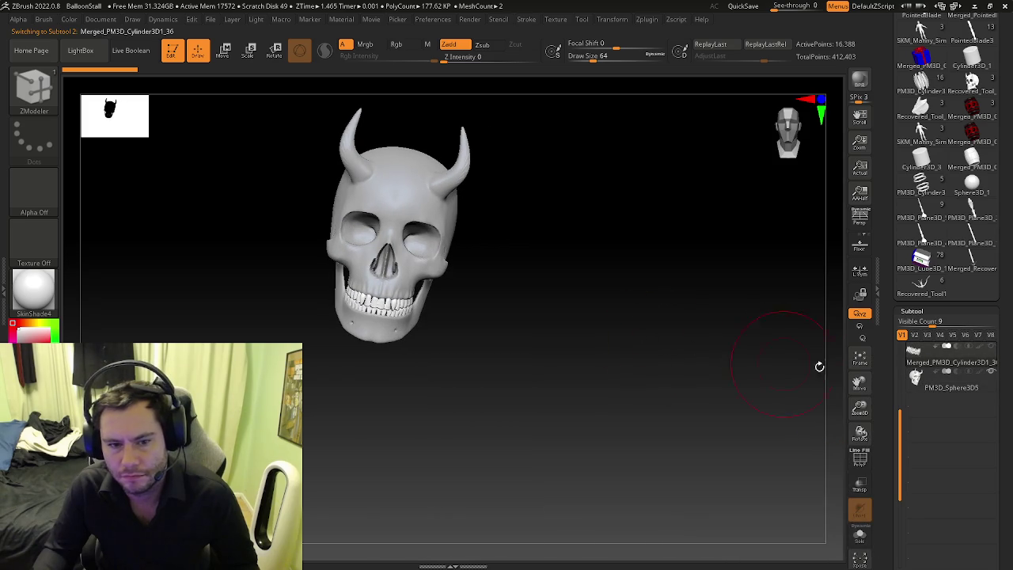
pyautogui.scroll(-5, 886, 404)
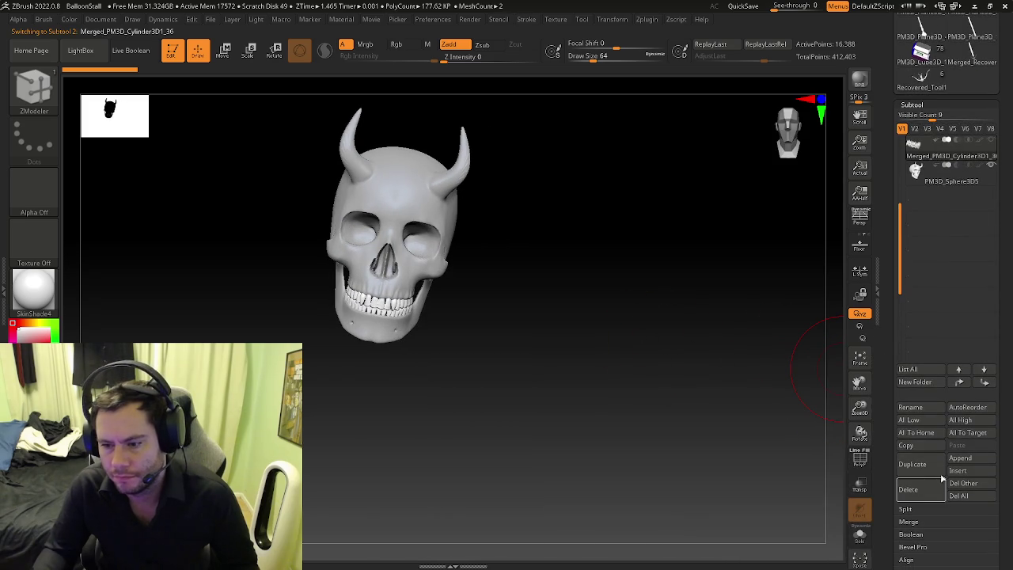
pyautogui.click(909, 521)
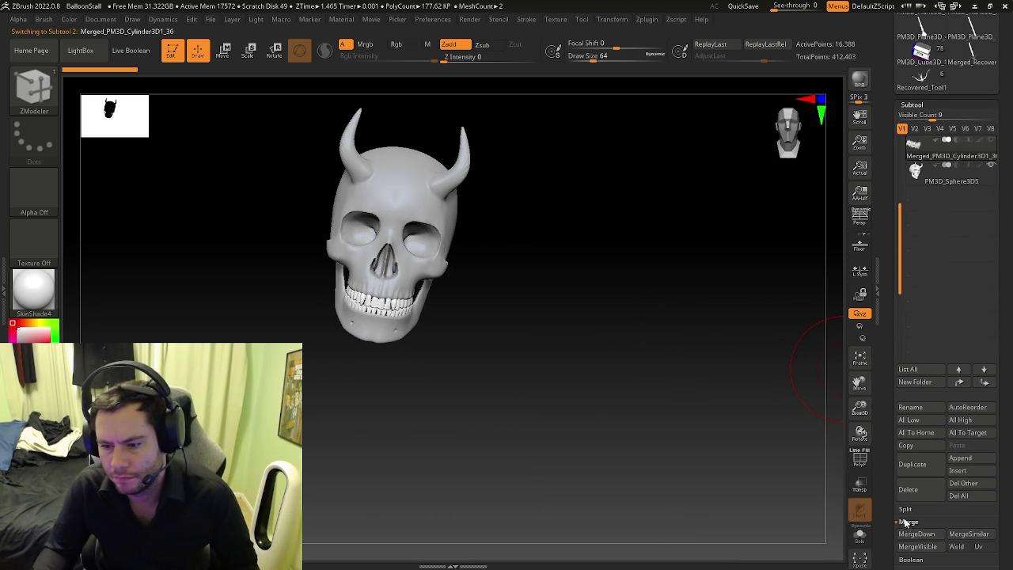
pyautogui.click(910, 534)
pyautogui.click(821, 552)
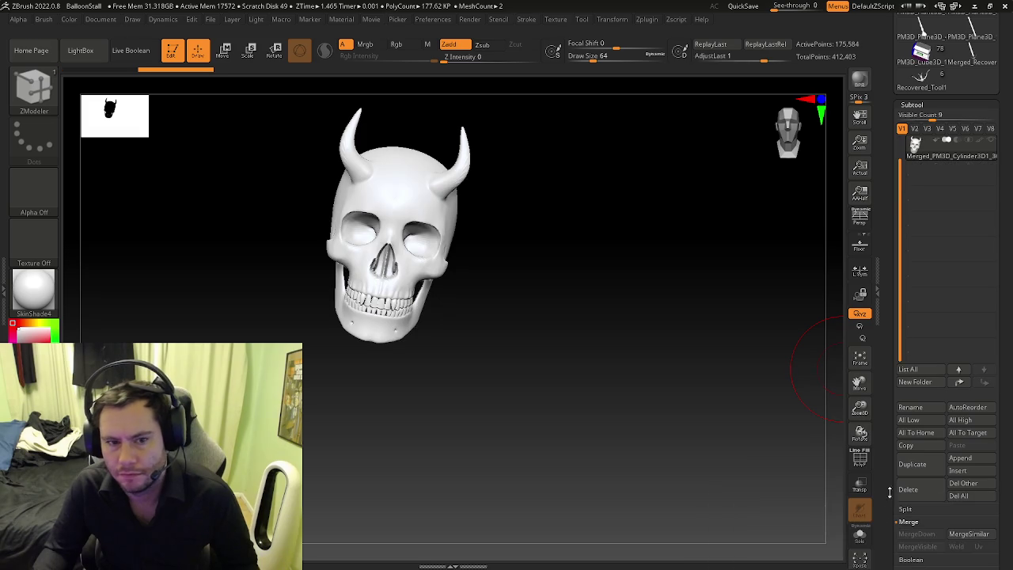
# Step: Start exporting the skull and browse the A: drive folders, returning to its root
pyautogui.moveTo(882, 181); pyautogui.dragTo(877, 386)
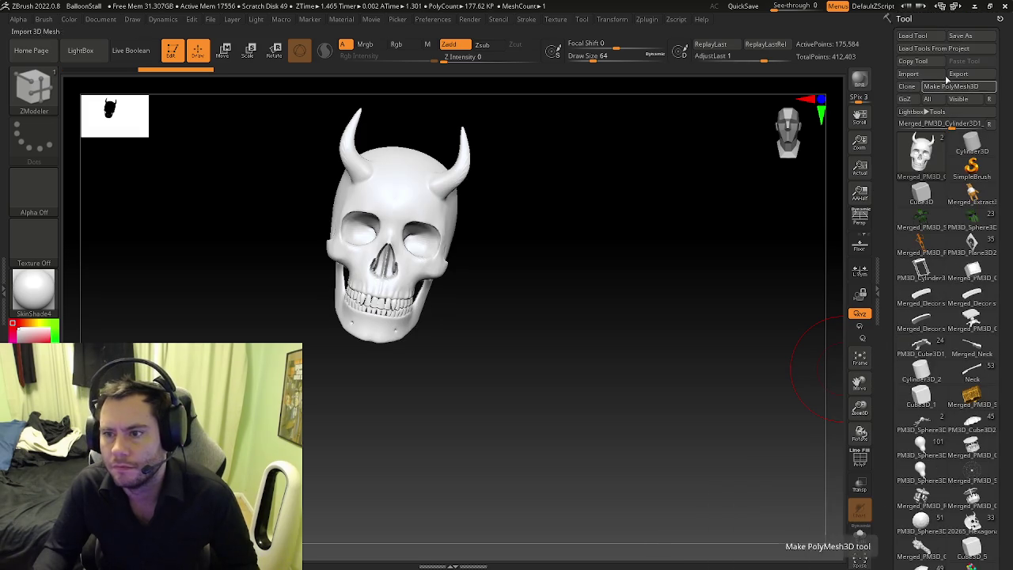
pyautogui.click(958, 73)
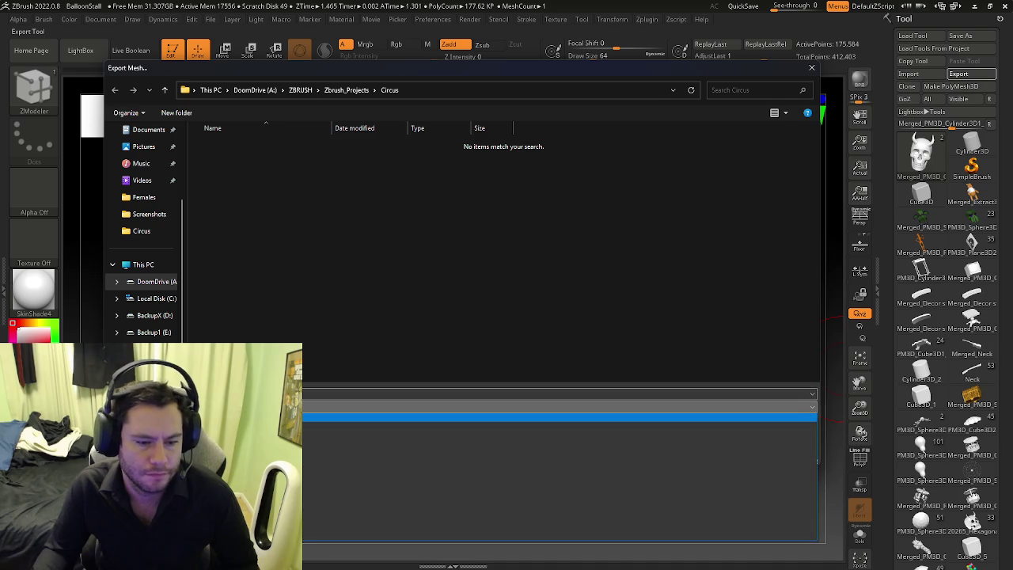
pyautogui.click(334, 90)
pyautogui.click(302, 89)
pyautogui.click(255, 89)
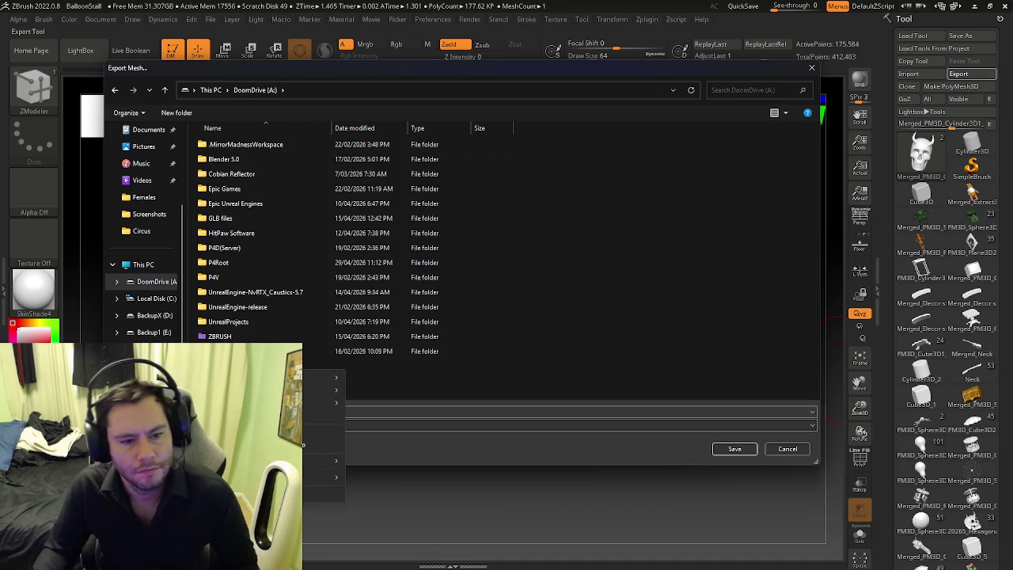
pyautogui.click(221, 338)
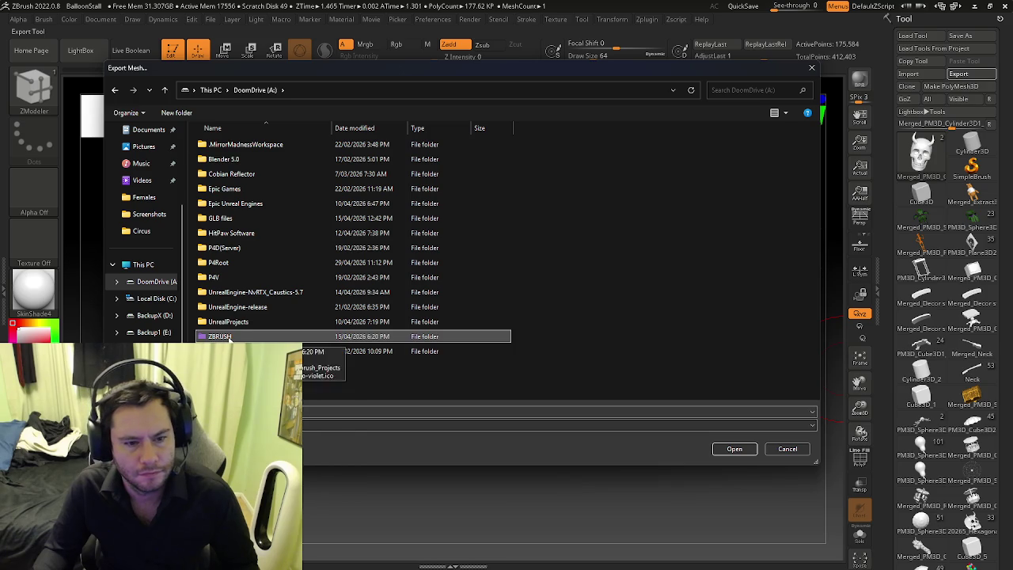
pyautogui.doubleClick(226, 337)
pyautogui.click(239, 147)
pyautogui.doubleClick(239, 147)
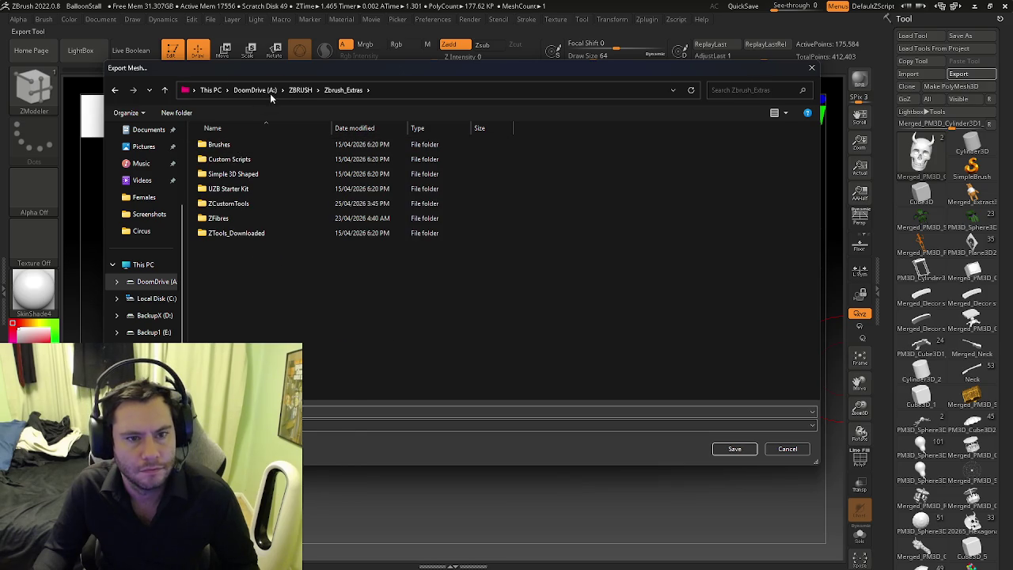
pyautogui.click(301, 89)
pyautogui.click(255, 90)
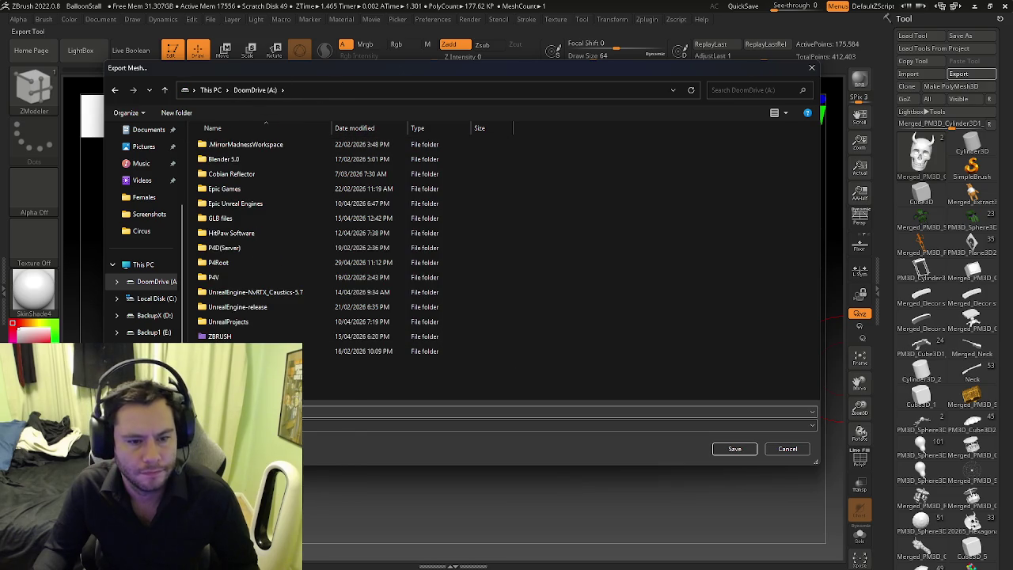
# Step: Create a new FBX folder on the A: drive with a new folder inside it
pyautogui.rightClick(198, 368)
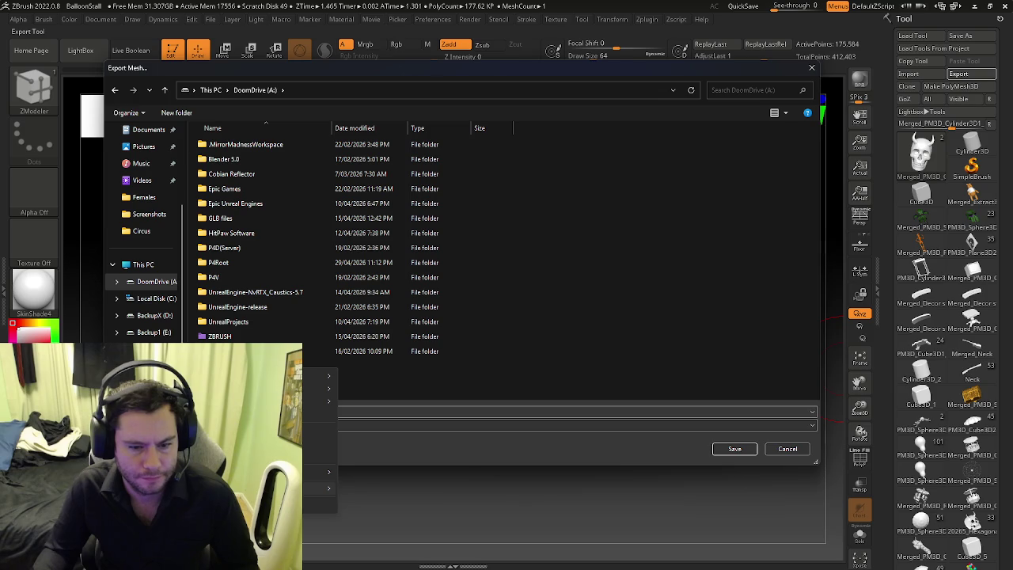
pyautogui.click(363, 489)
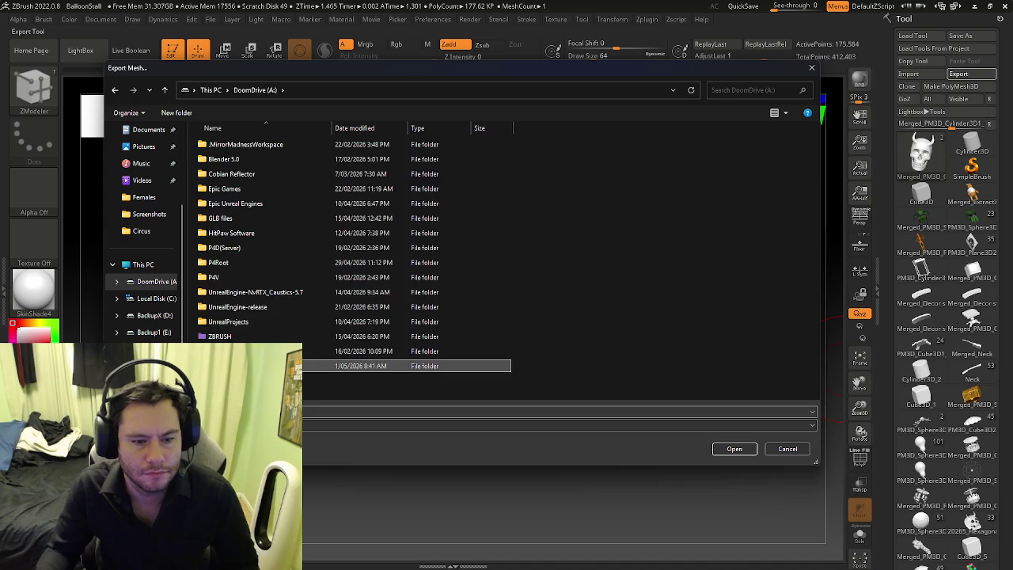
pyautogui.press('Return')
pyautogui.rightClick(266, 196)
pyautogui.moveTo(288, 327)
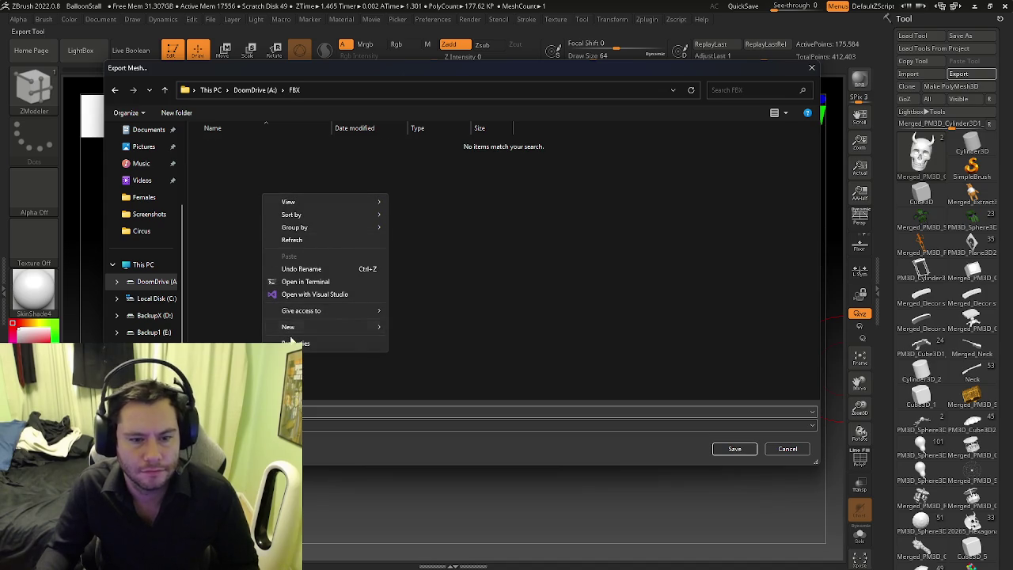
pyautogui.click(418, 331)
pyautogui.write('ZTools')
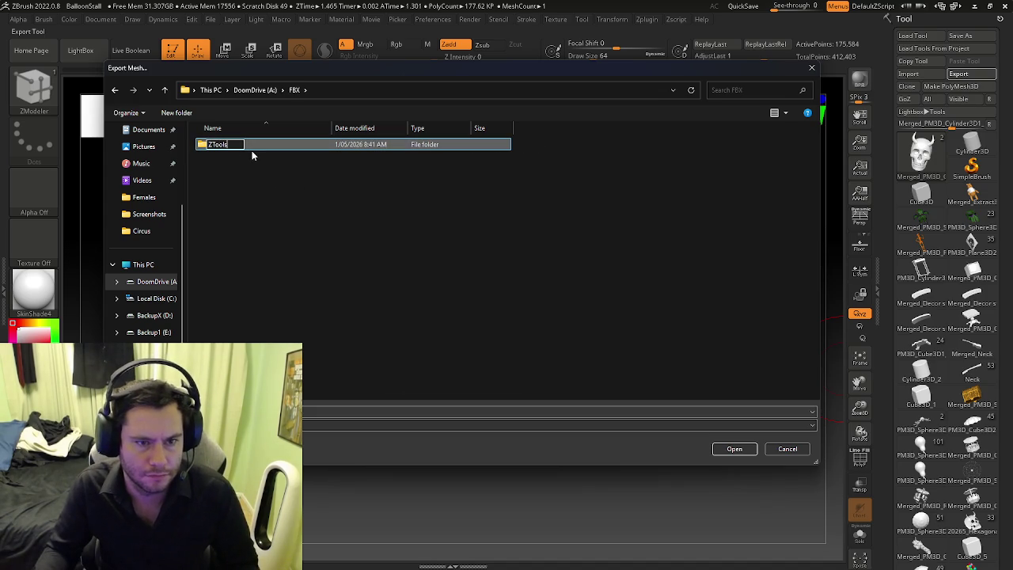
pyautogui.press('BackSpace')
pyautogui.press('BackSpace')
pyautogui.press('BackSpace')
pyautogui.press('BackSpace')
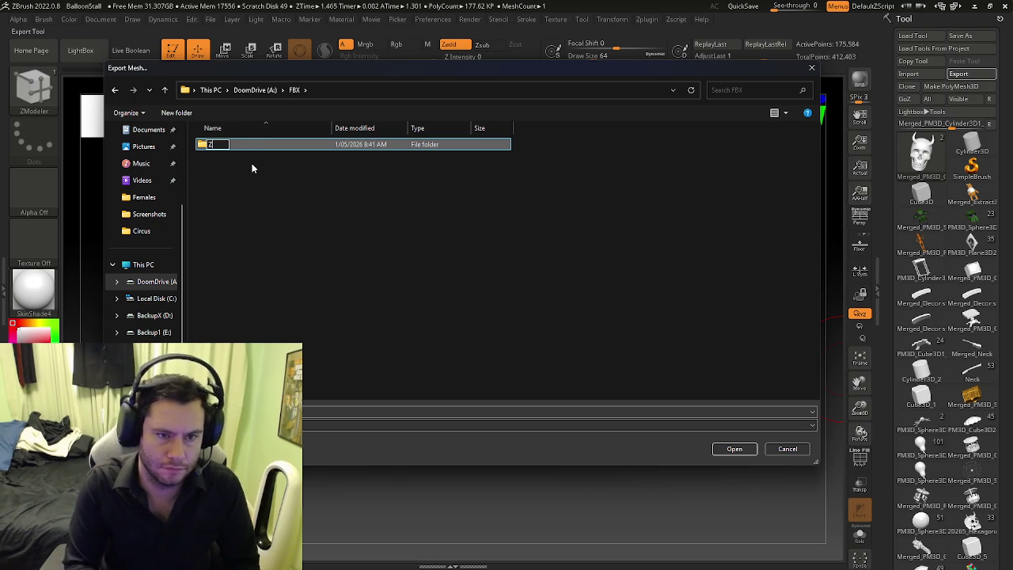
pyautogui.press('BackSpace')
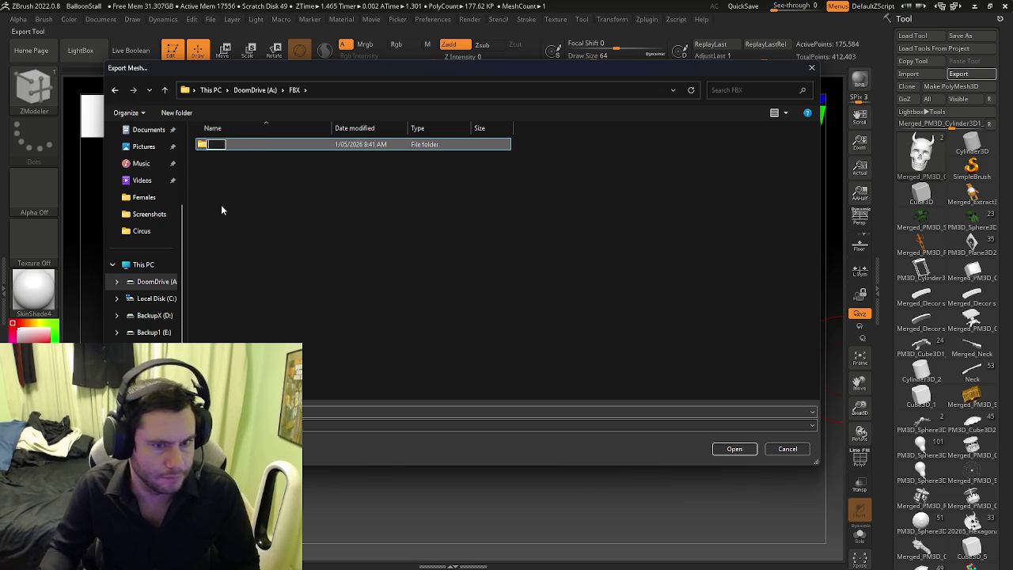
pyautogui.click(239, 145)
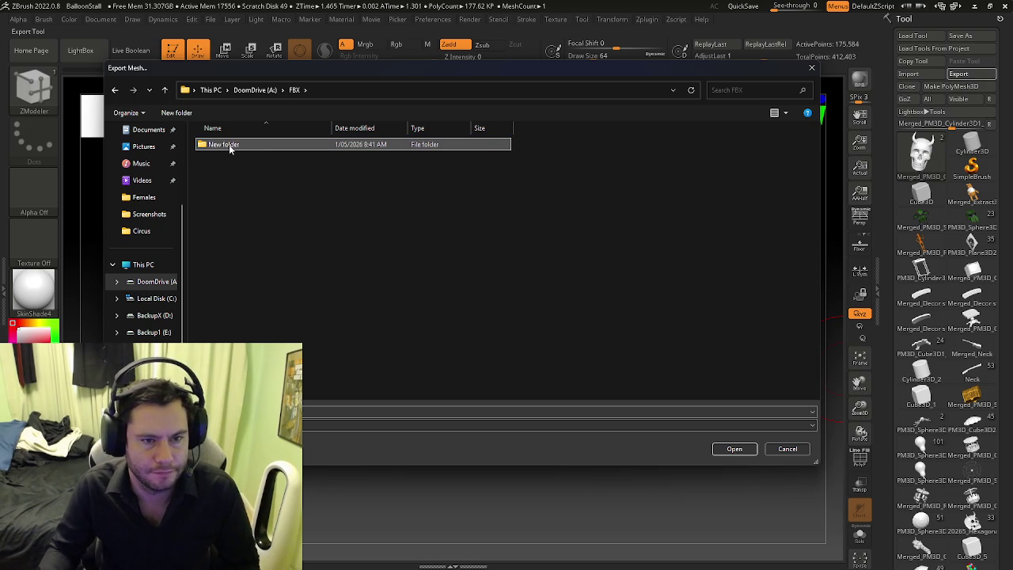
# Step: Rename the inner folder to Tools and export the skull FBX into it with default options
pyautogui.click(229, 147)
pyautogui.press('Escape')
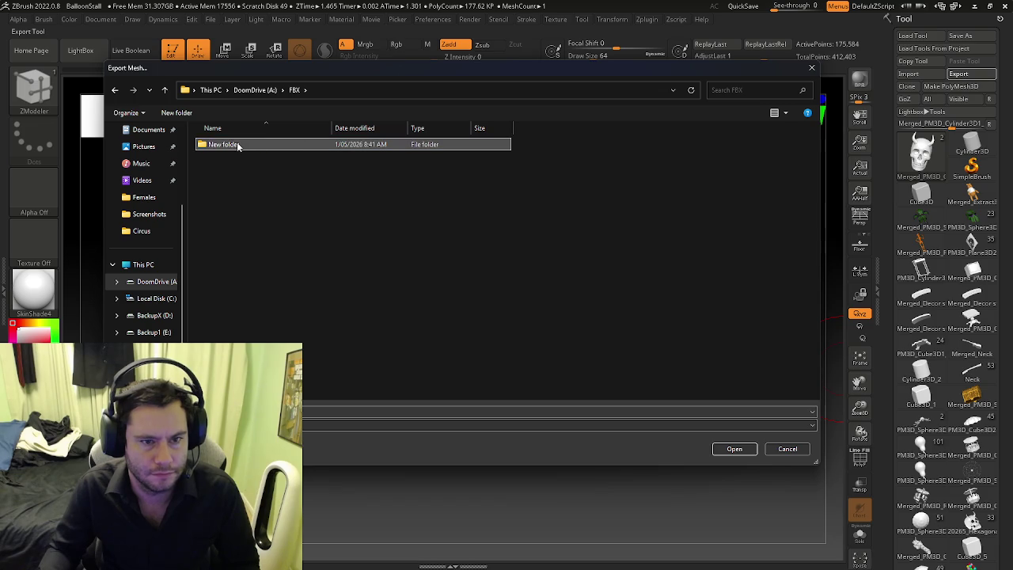
pyautogui.click(236, 146)
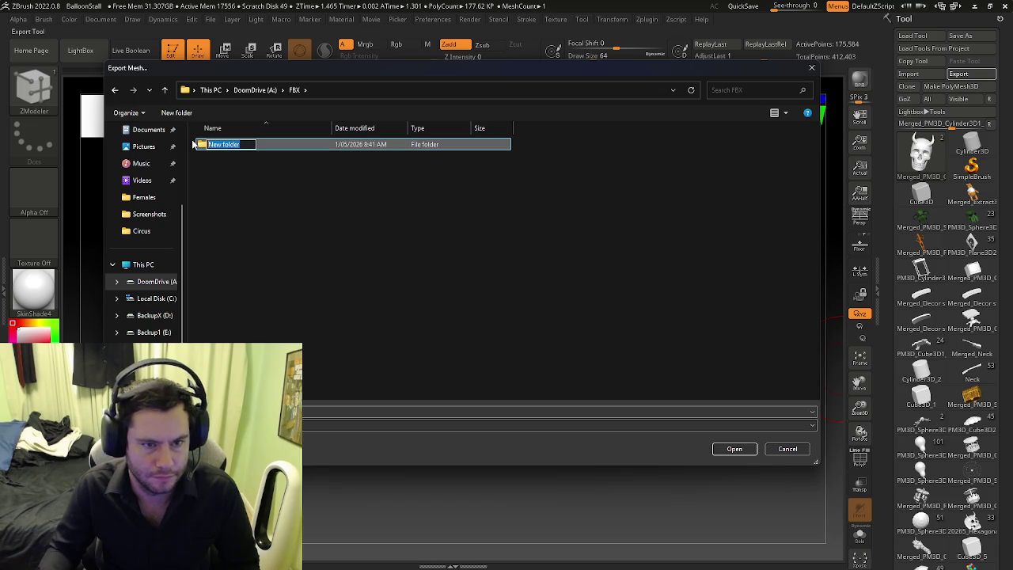
pyautogui.write('Tools')
pyautogui.press('Return')
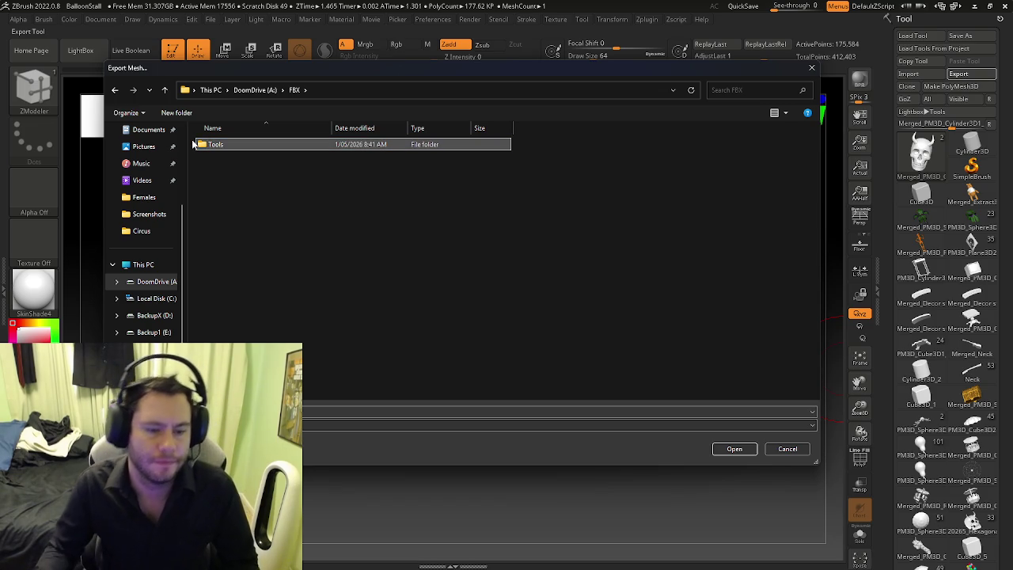
pyautogui.doubleClick(228, 144)
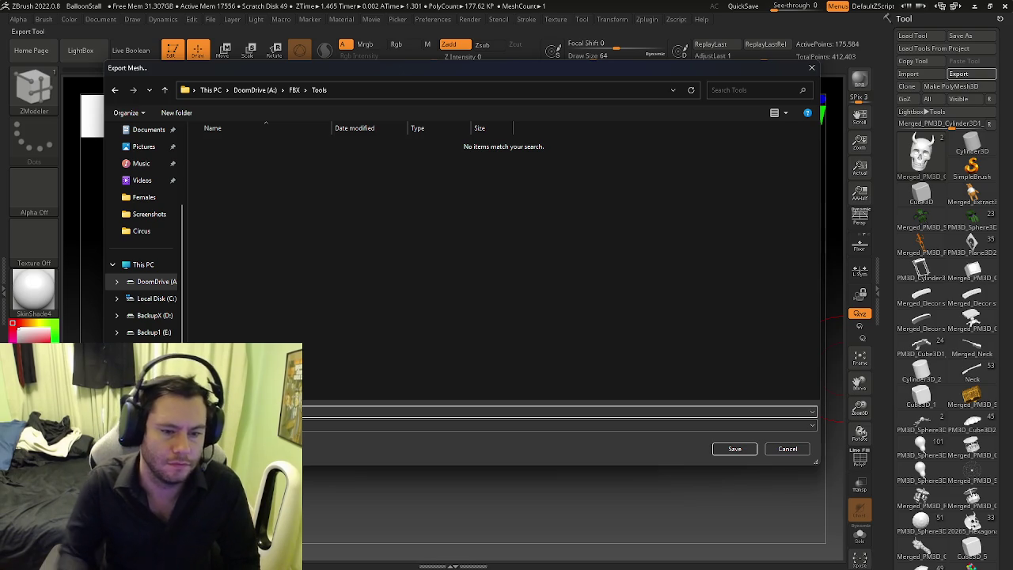
pyautogui.click(742, 448)
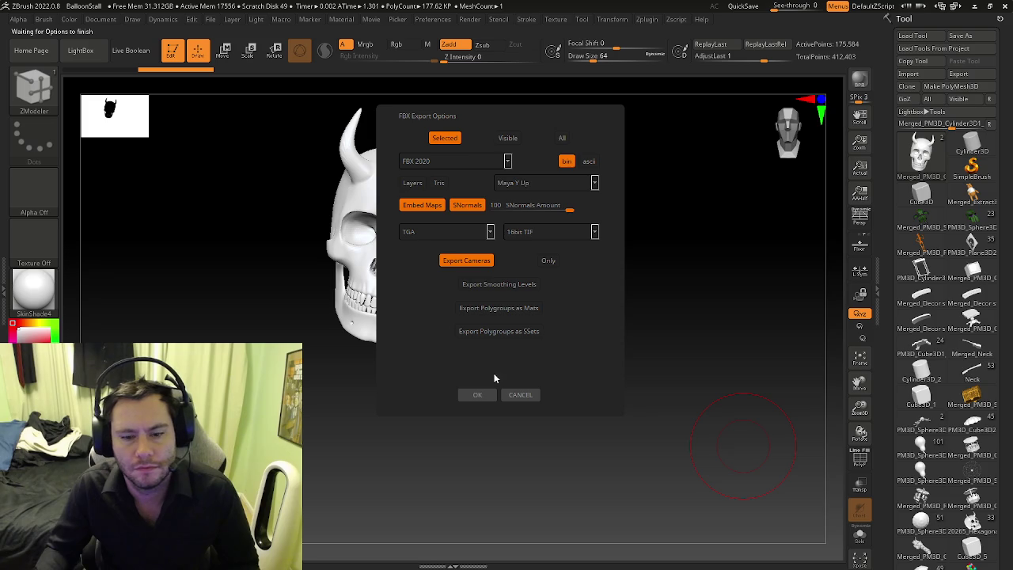
pyautogui.click(479, 396)
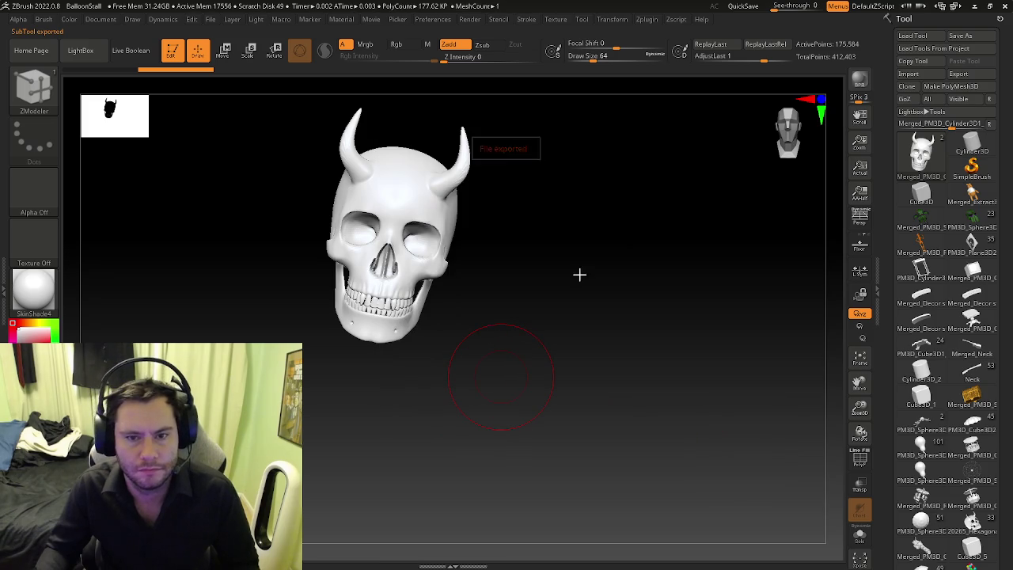
# Step: Discard BalloonStall changes and open DropTower.zpr from DoomDrive > ZBRUSH > Zbrush_Projects > Circus
pyautogui.click(211, 19)
pyautogui.click(232, 40)
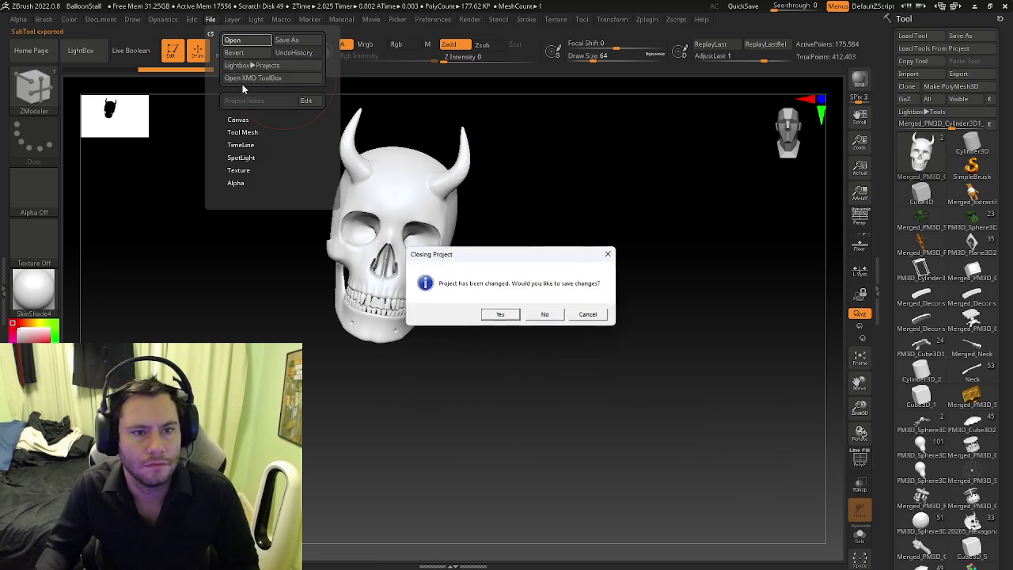
pyautogui.click(544, 315)
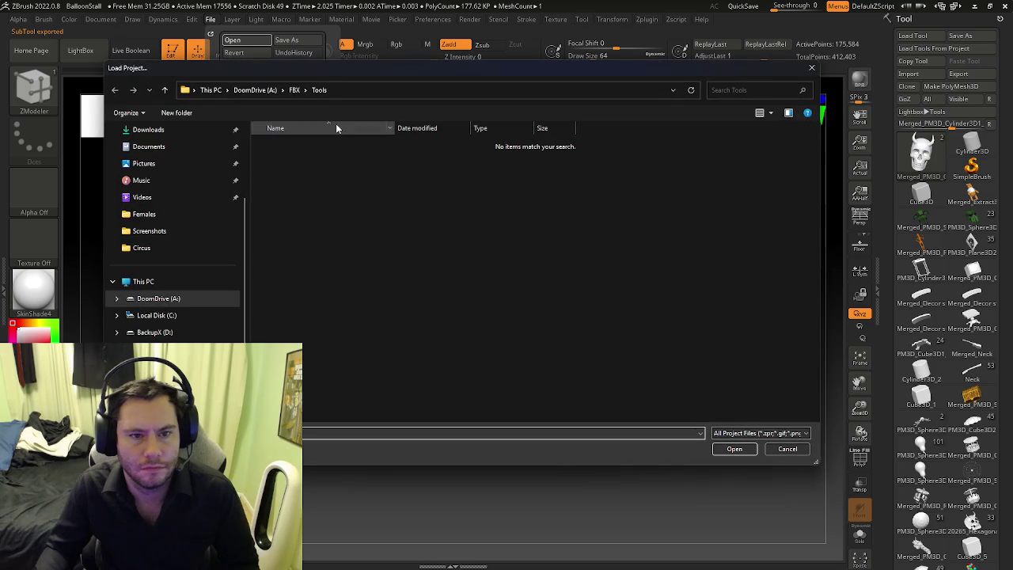
pyautogui.click(239, 93)
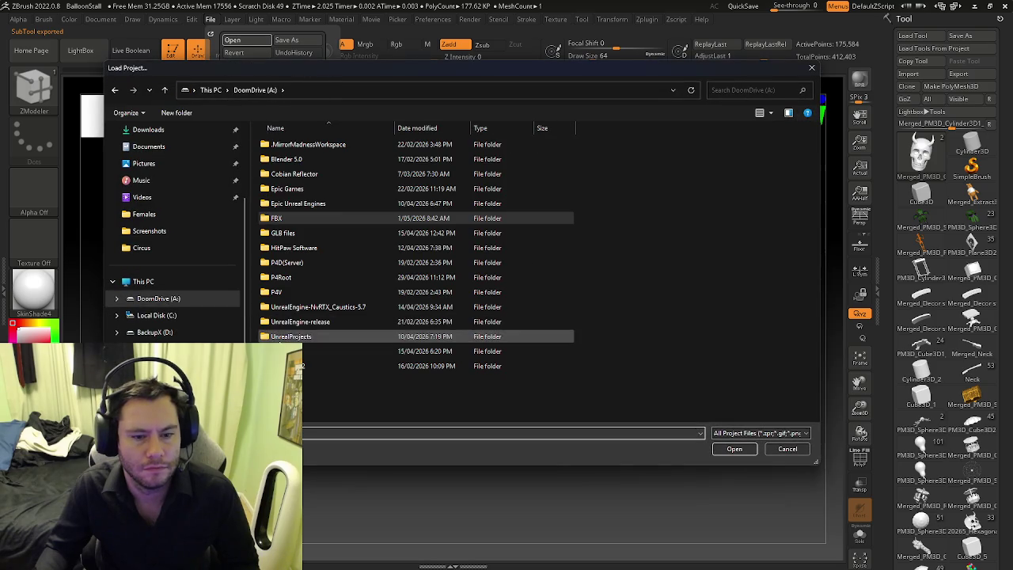
pyautogui.doubleClick(317, 351)
pyautogui.doubleClick(298, 162)
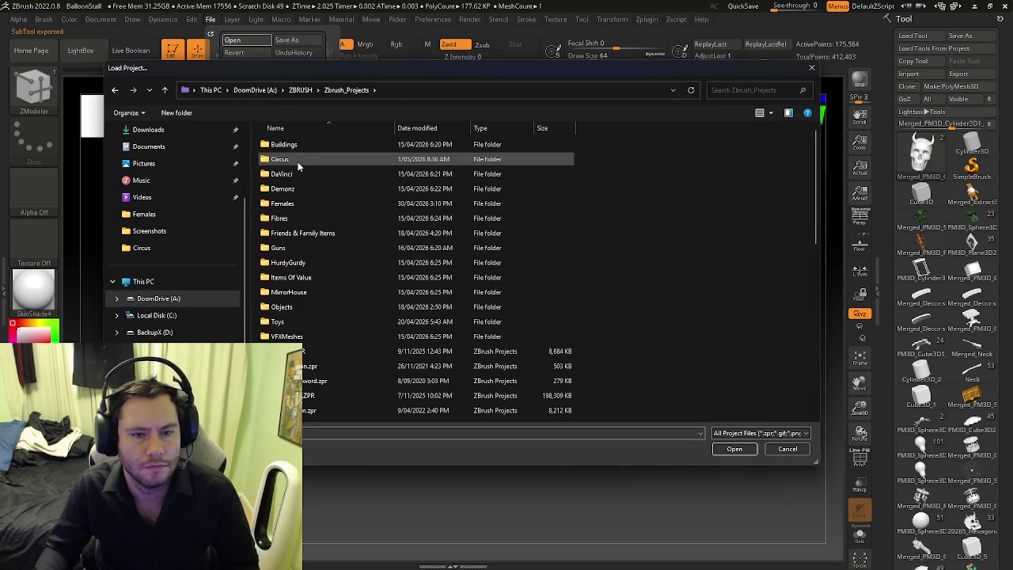
pyautogui.doubleClick(298, 161)
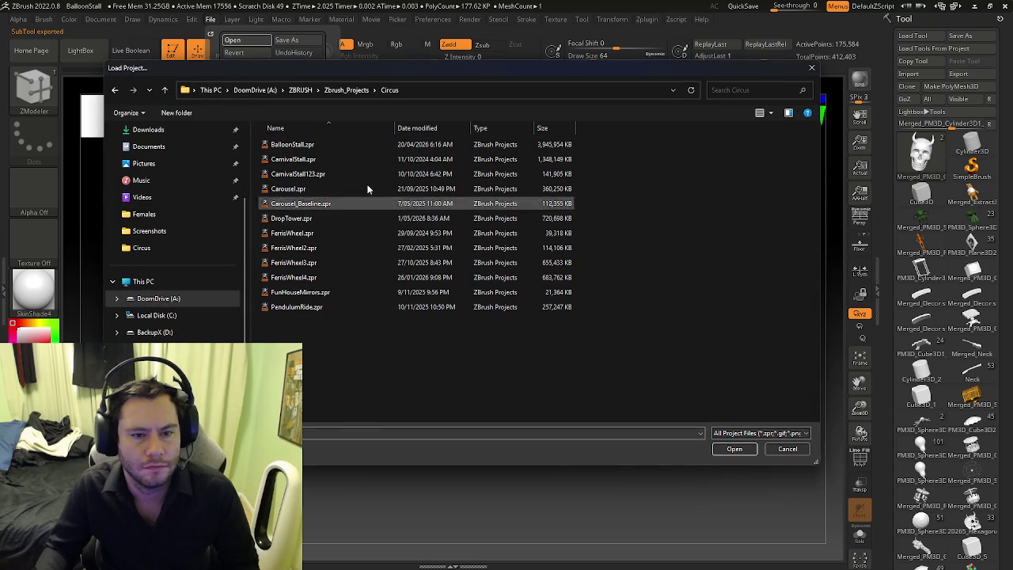
pyautogui.click(291, 217)
pyautogui.click(745, 450)
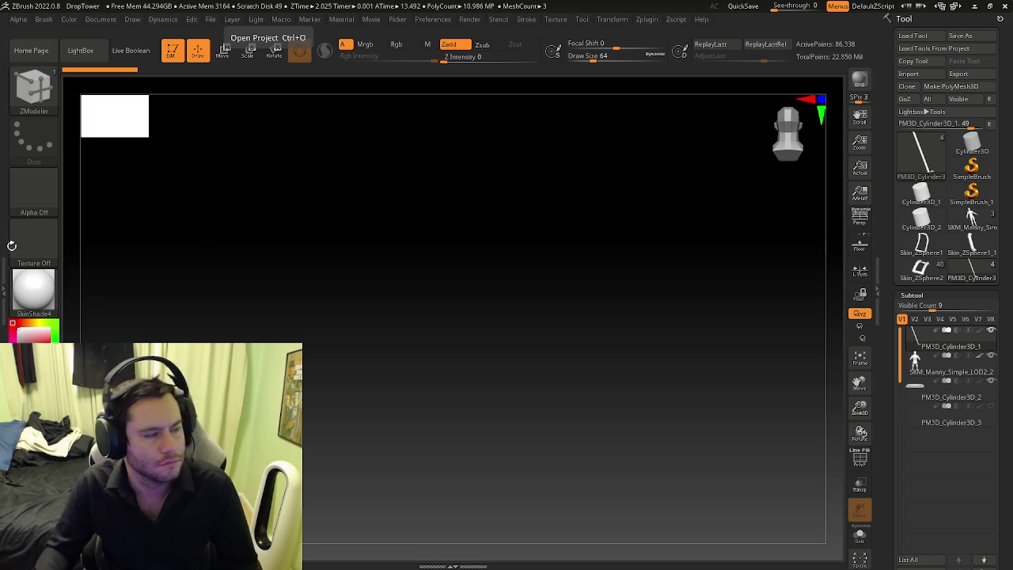
# Step: Import DoomSkull.fbx from DoomDrive > FBX > Tools, accepting the default FBX import options
pyautogui.moveTo(463, 262); pyautogui.dragTo(522, 259)
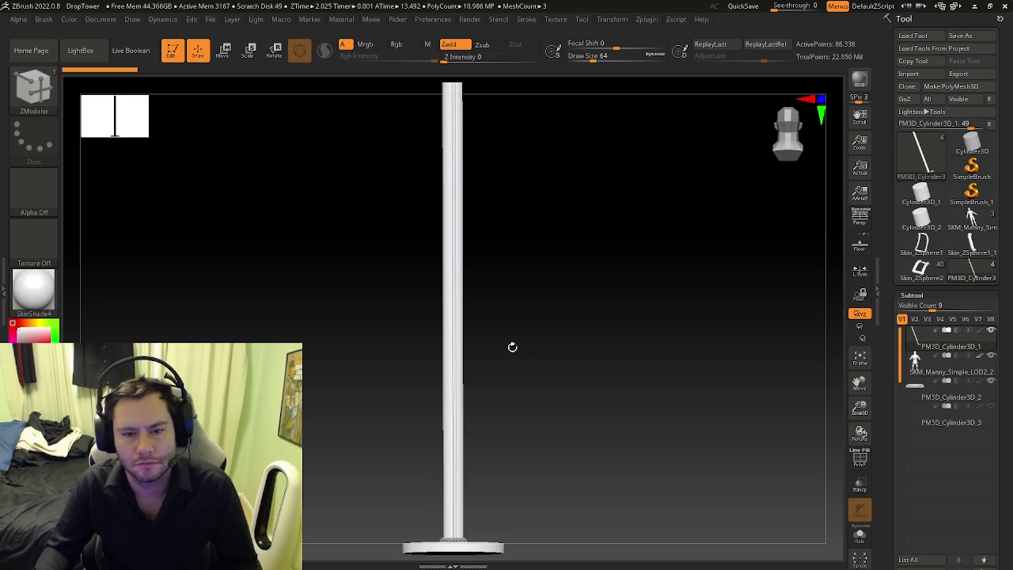
pyautogui.moveTo(513, 346); pyautogui.dragTo(518, 373)
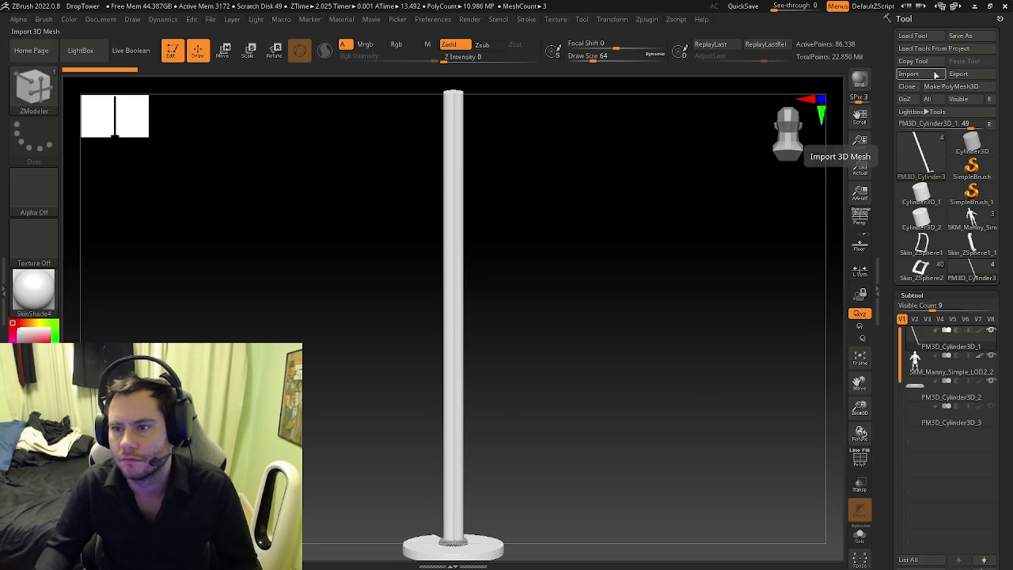
pyautogui.click(936, 73)
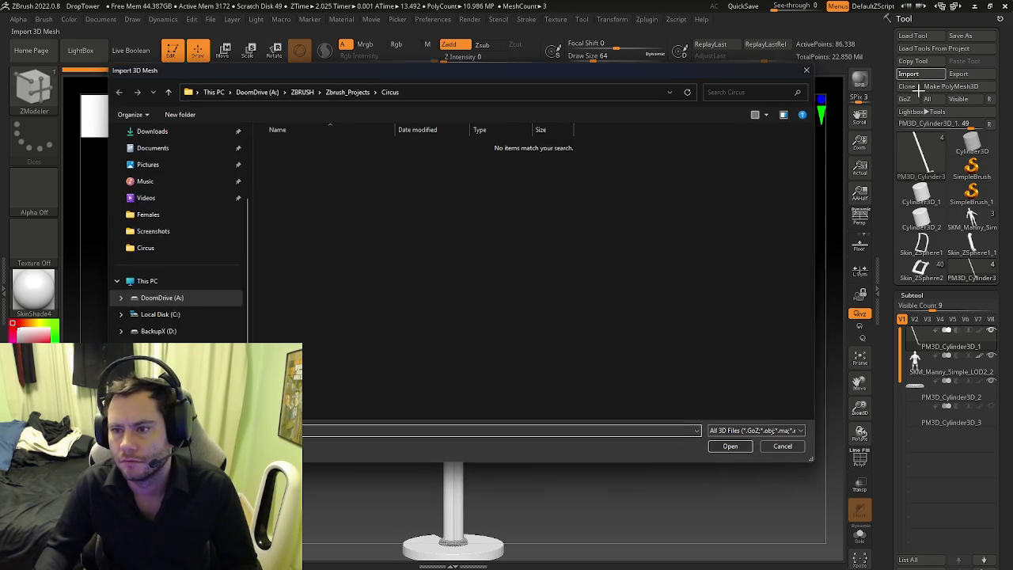
pyautogui.click(255, 89)
pyautogui.doubleClick(281, 218)
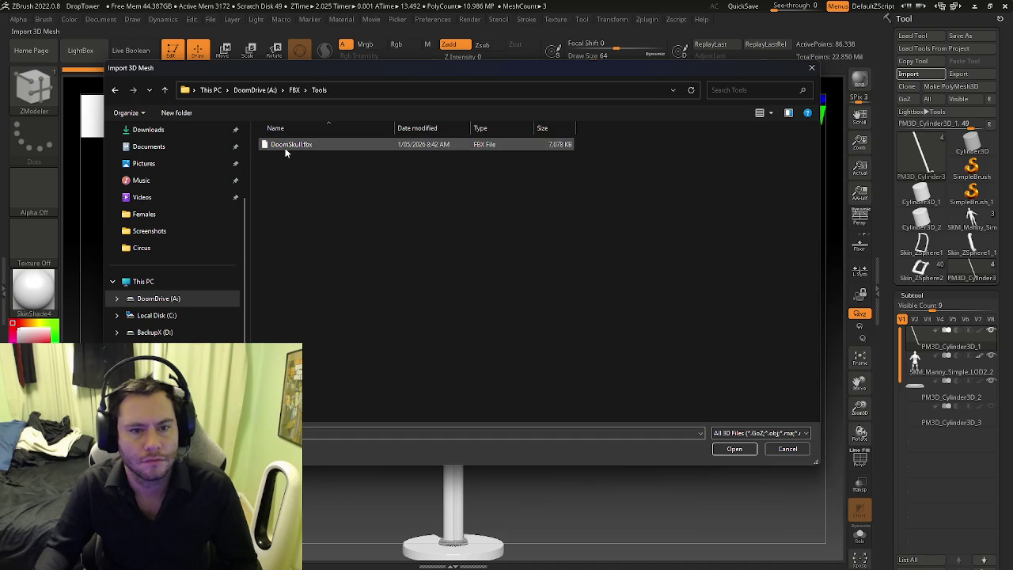
pyautogui.click(736, 449)
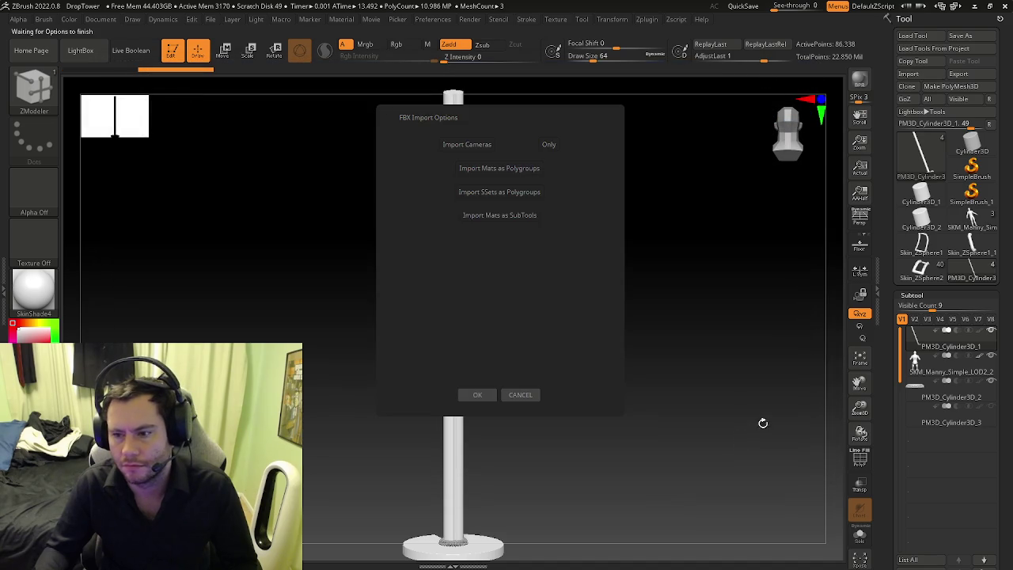
pyautogui.click(482, 395)
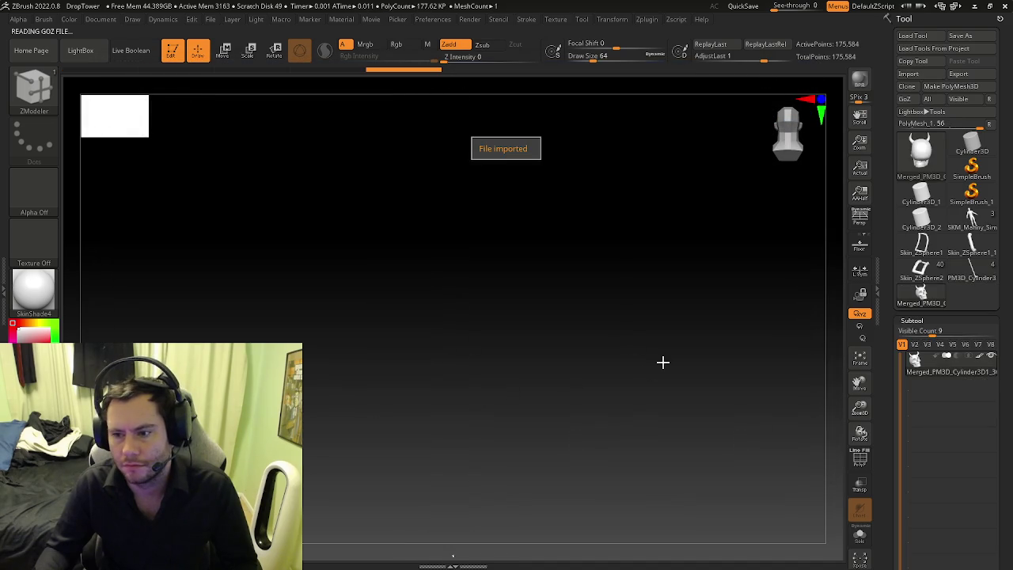
pyautogui.moveTo(890, 402); pyautogui.dragTo(896, 303)
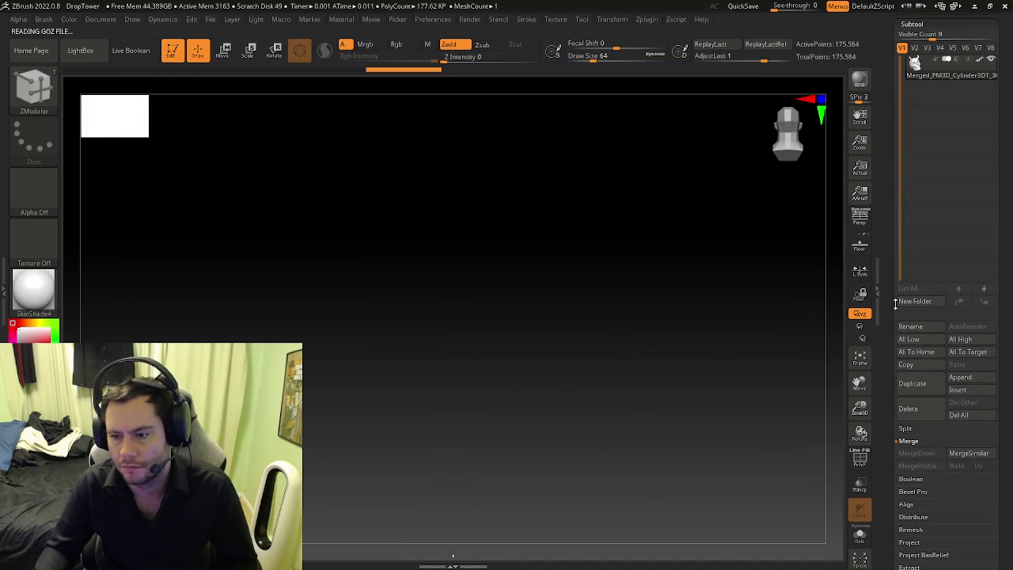
# Step: Cycle through the loaded tools and reselect the PM3D_Cylinder3D_1 drop tower pole
pyautogui.click(893, 198)
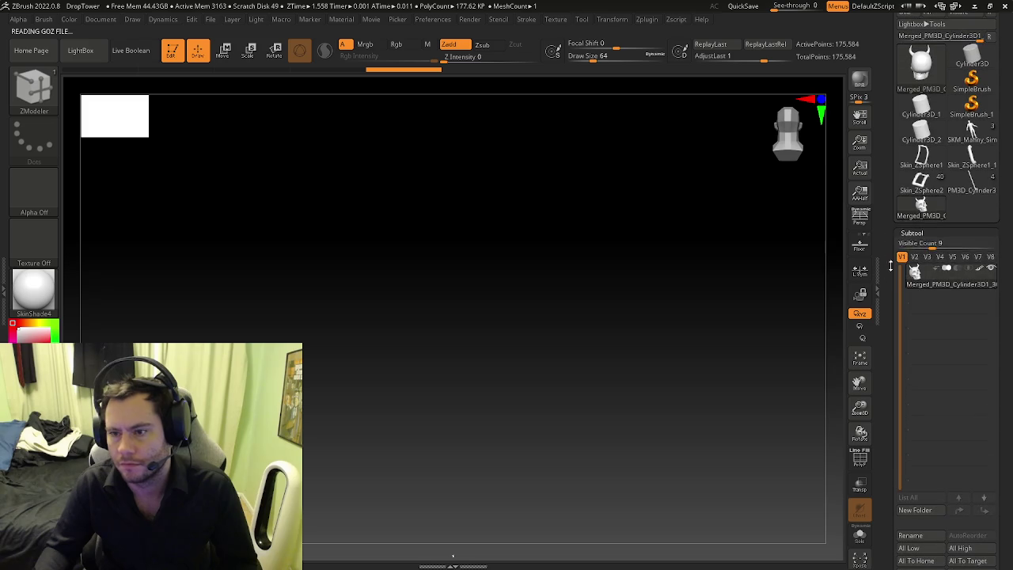
pyautogui.click(921, 157)
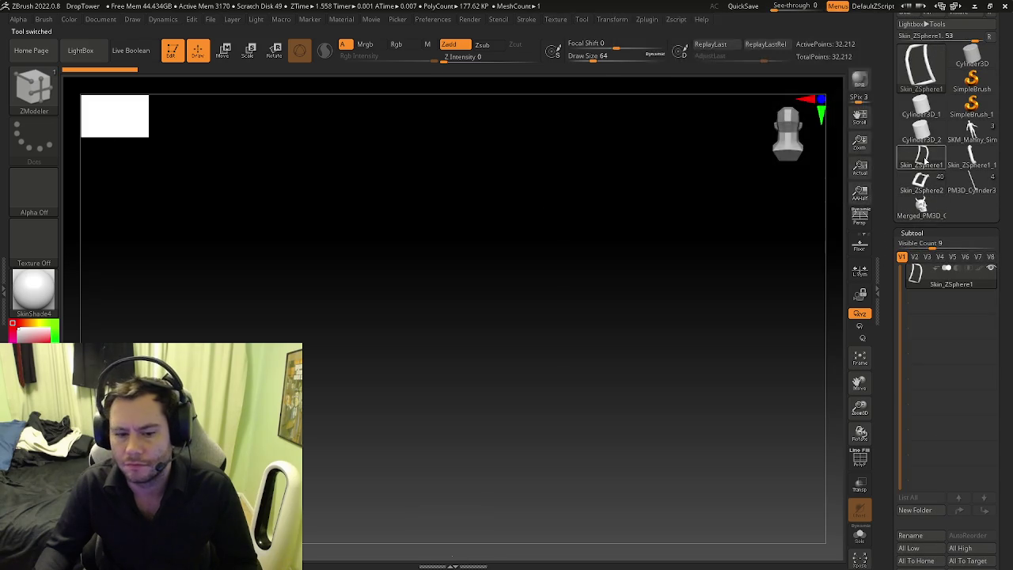
pyautogui.click(921, 182)
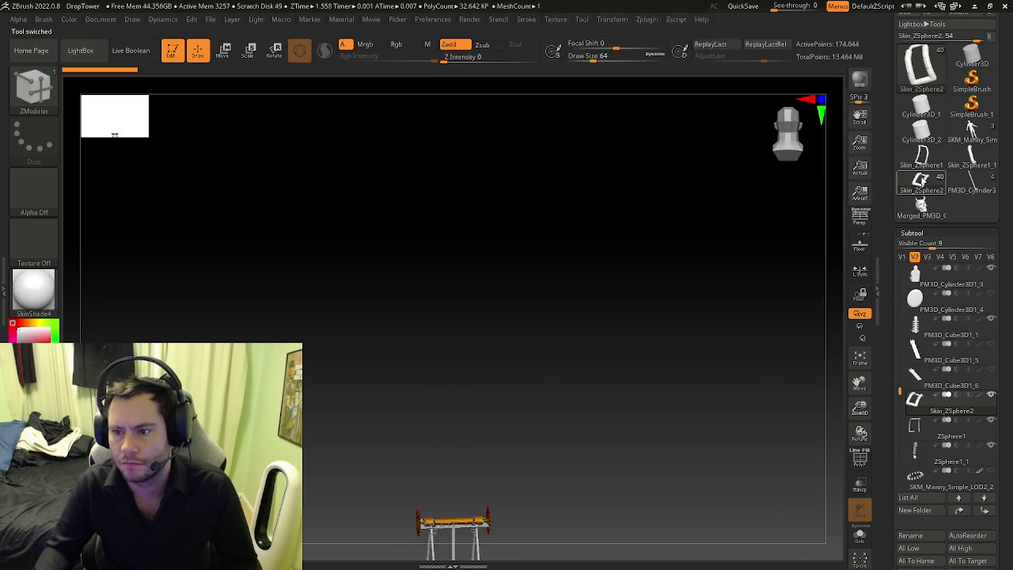
pyautogui.click(922, 204)
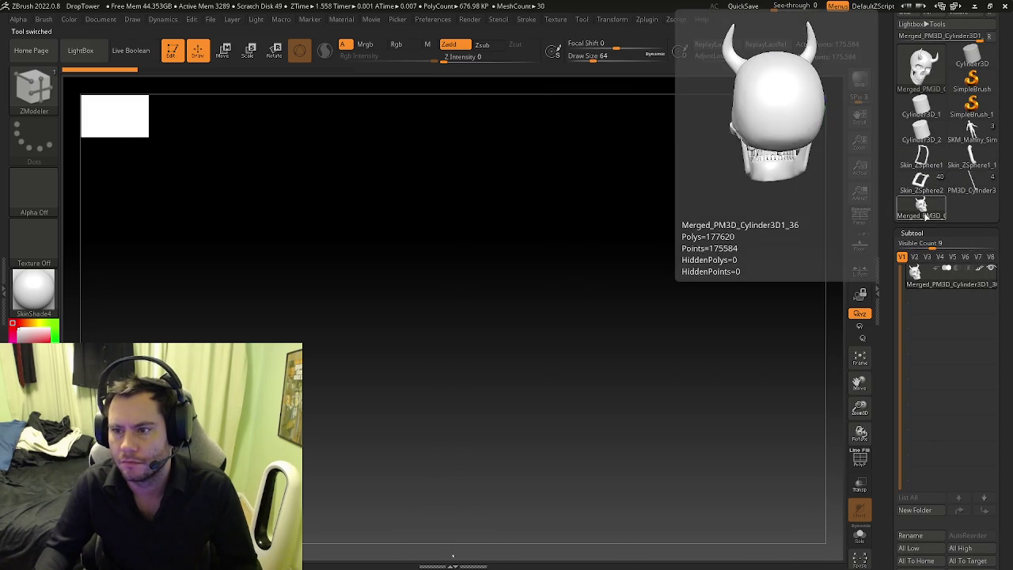
pyautogui.moveTo(887, 153); pyautogui.dragTo(887, 167)
pyautogui.click(972, 205)
pyautogui.click(921, 205)
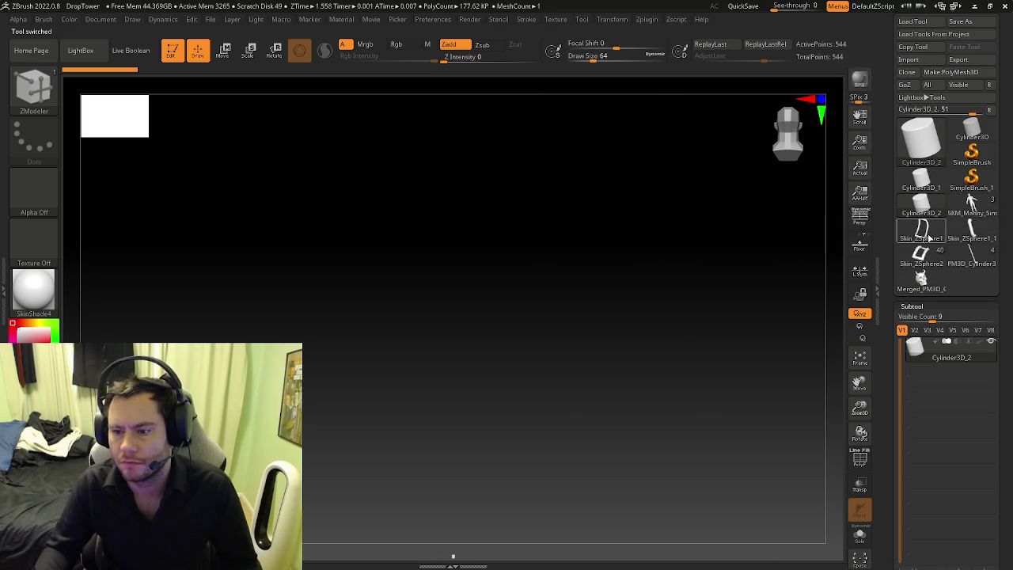
pyautogui.click(922, 181)
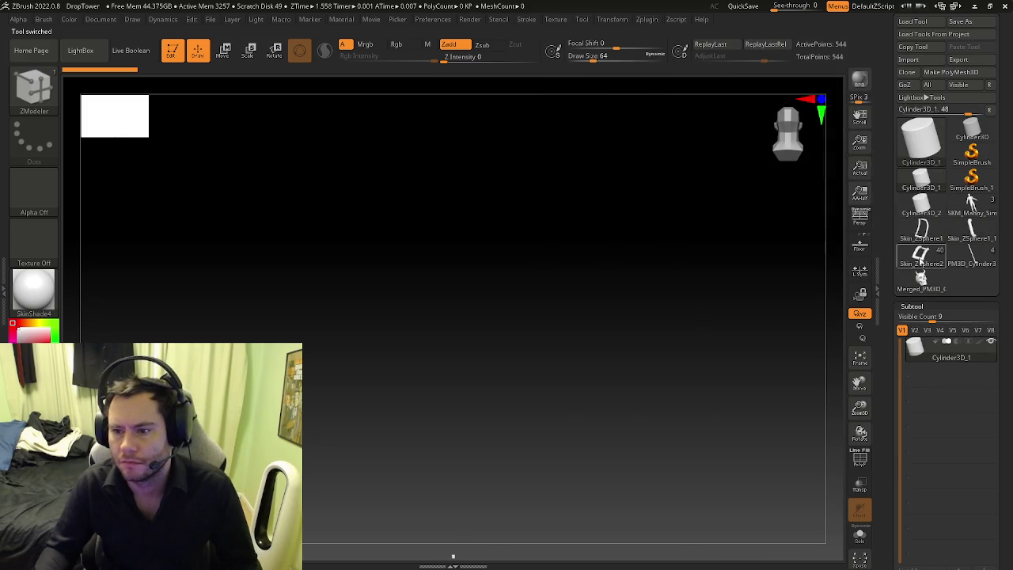
pyautogui.click(920, 254)
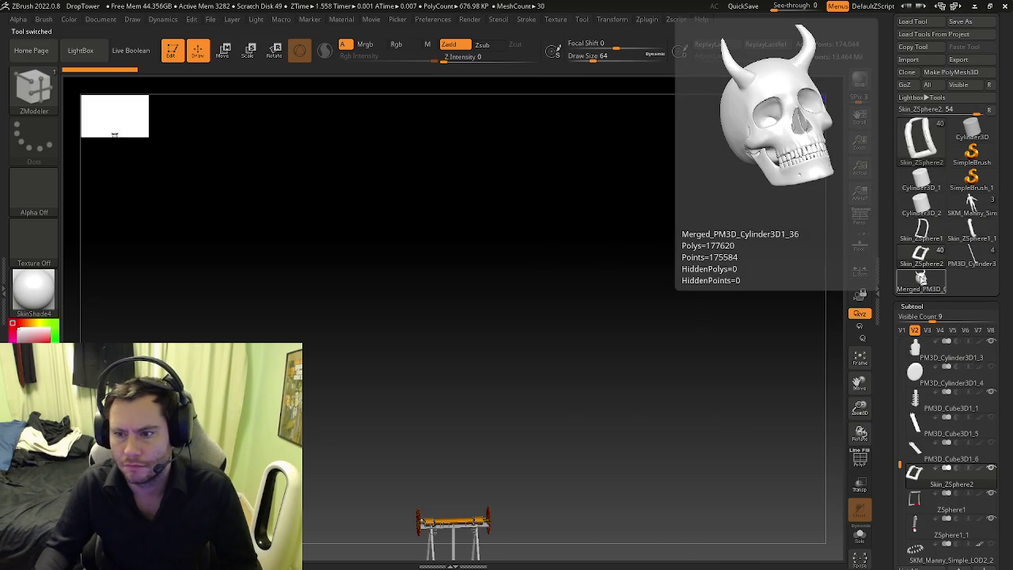
pyautogui.click(972, 208)
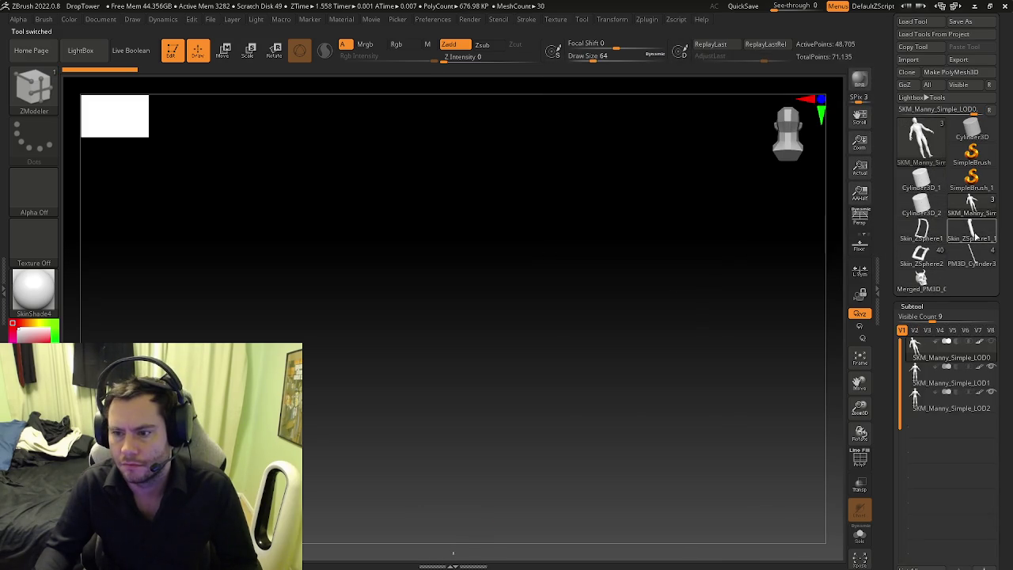
pyautogui.click(973, 250)
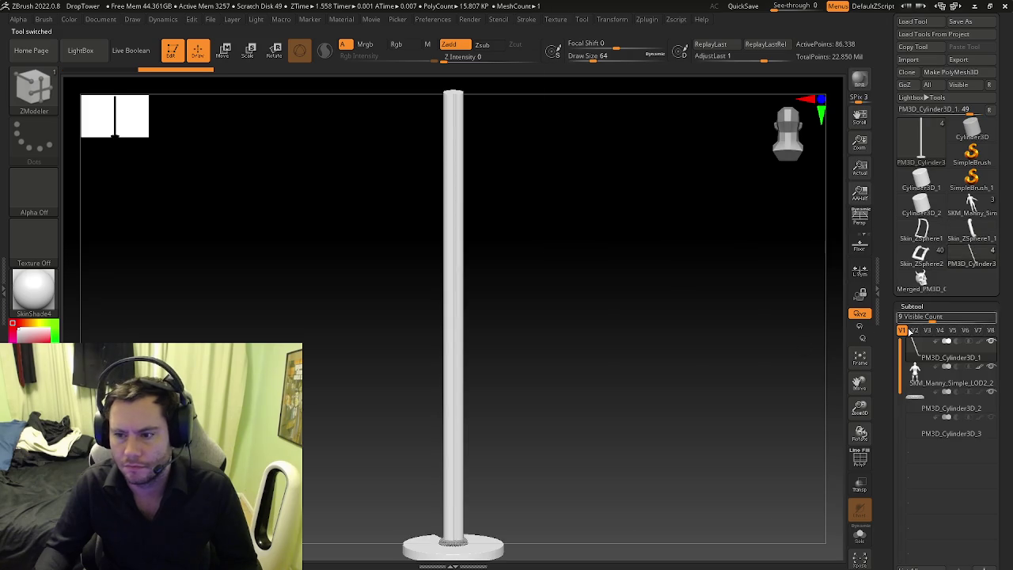
pyautogui.moveTo(890, 364); pyautogui.dragTo(896, 289)
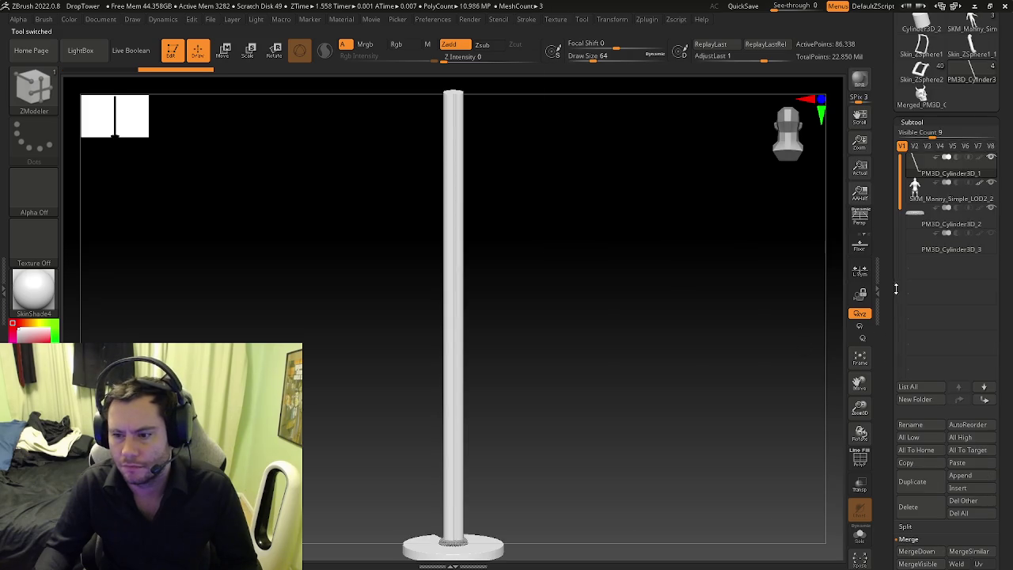
# Step: Append the skull as a pole subtool and lift it toward the pole top with the Move gizmo
pyautogui.click(960, 464)
pyautogui.press('w')
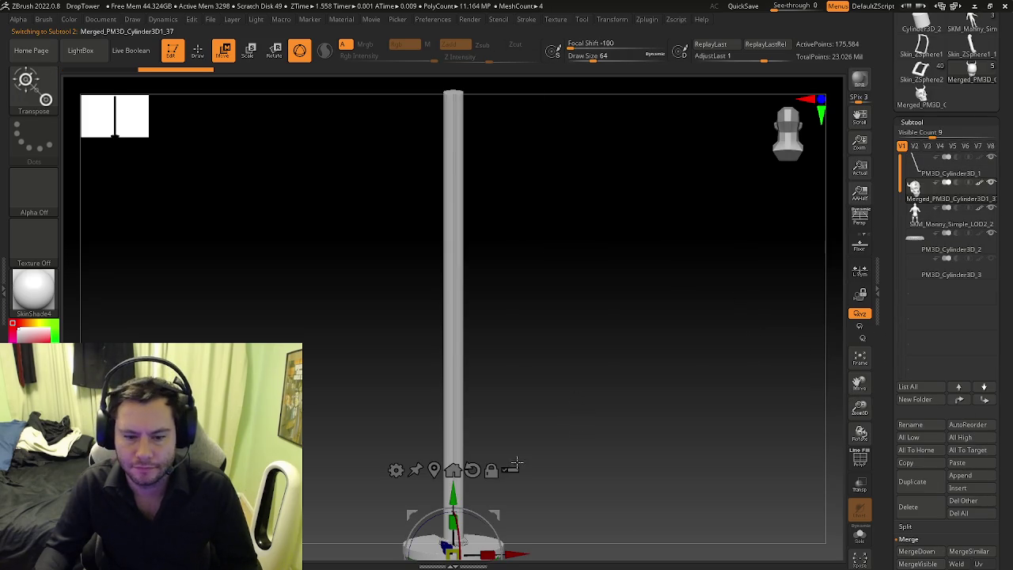
pyautogui.moveTo(556, 466)
pyautogui.mouseDown()
pyautogui.moveTo(529, 390)
pyautogui.moveTo(504, 150)
pyautogui.moveTo(504, 162)
pyautogui.mouseUp()
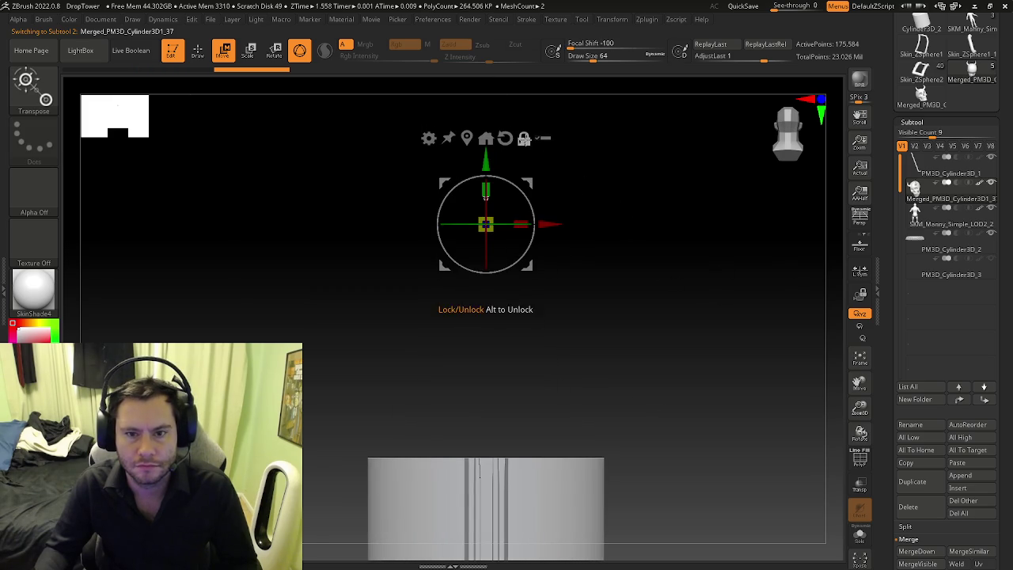
pyautogui.click(467, 135)
pyautogui.moveTo(577, 150); pyautogui.dragTo(570, 205)
pyautogui.moveTo(502, 208); pyautogui.dragTo(502, 227)
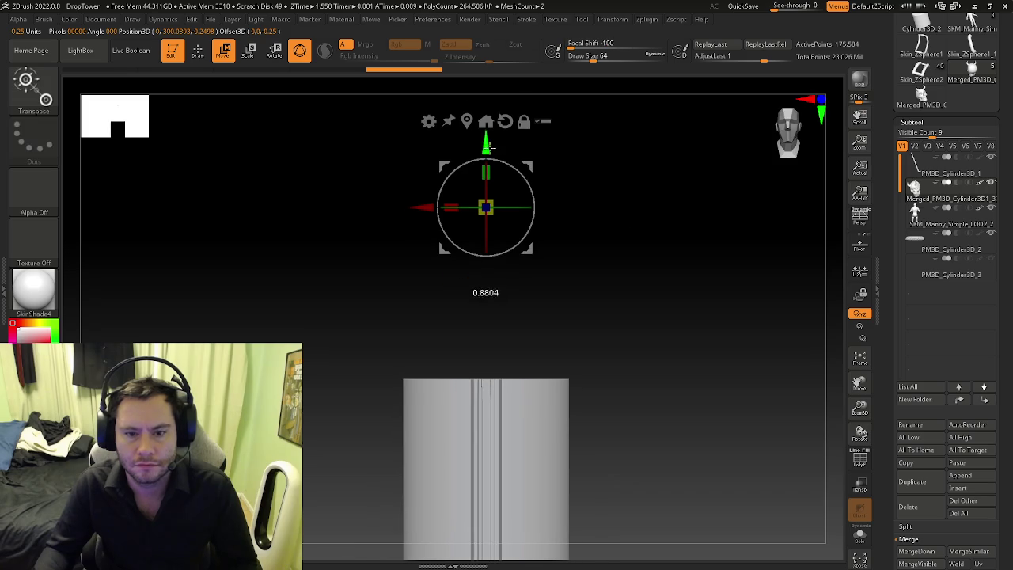
pyautogui.hotkey('ctrl', 'shift', 'z')
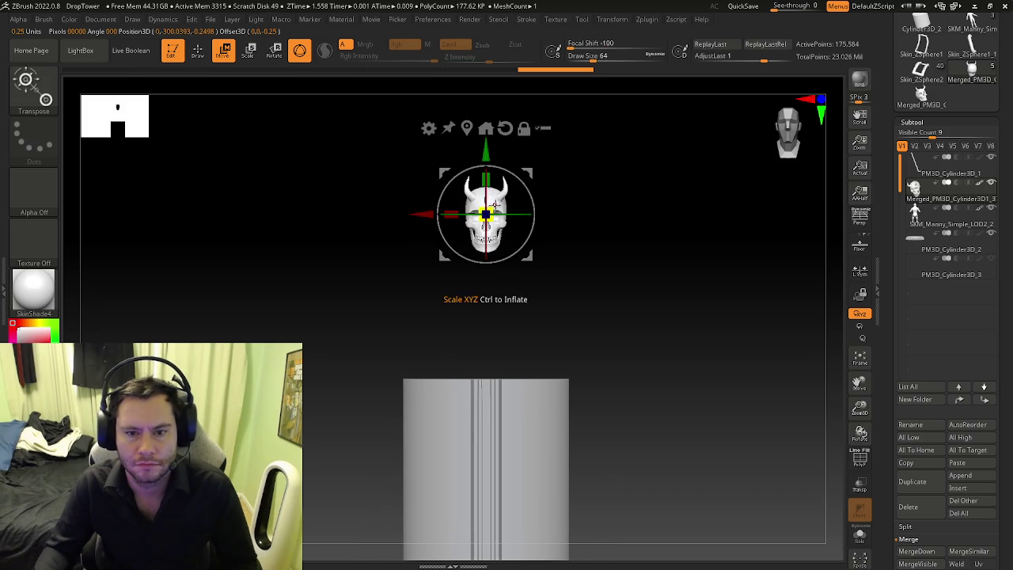
pyautogui.hotkey('ctrl', 'shift', 'z')
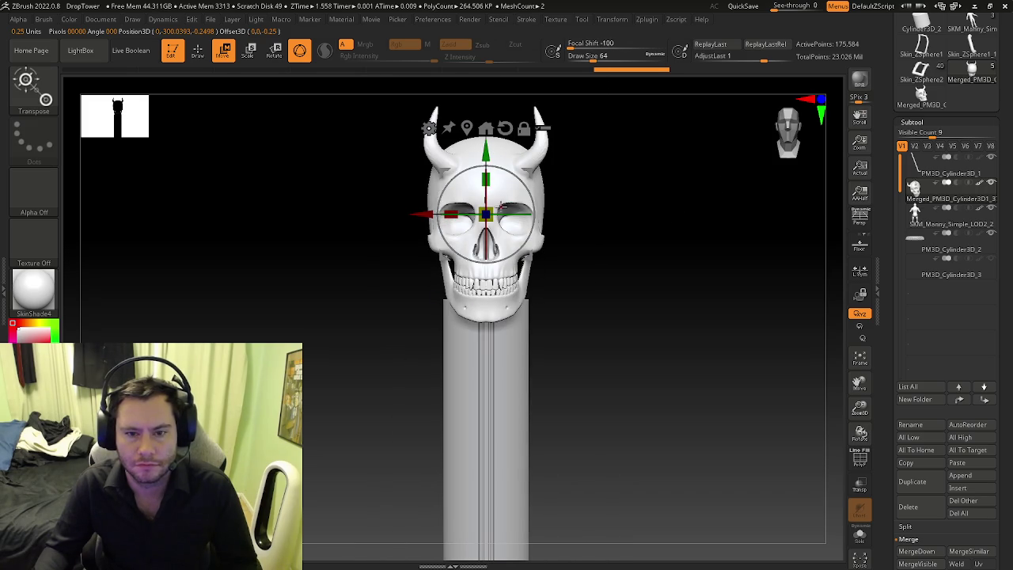
pyautogui.moveTo(640, 250); pyautogui.dragTo(539, 248)
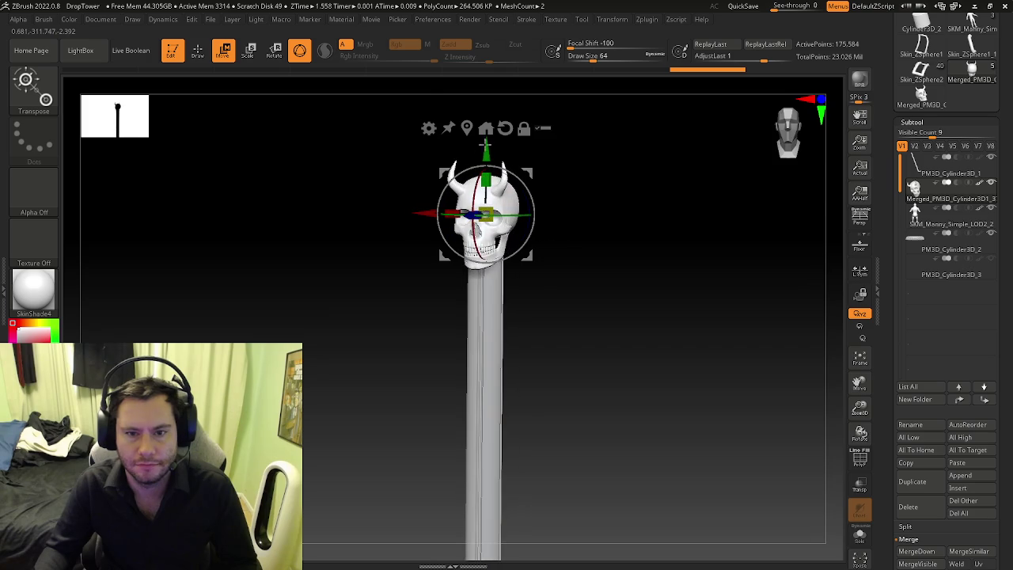
pyautogui.moveTo(491, 149); pyautogui.dragTo(491, 125)
pyautogui.moveTo(586, 208)
pyautogui.mouseDown()
pyautogui.moveTo(594, 234)
pyautogui.moveTo(558, 241)
pyautogui.mouseUp()
pyautogui.press('q')
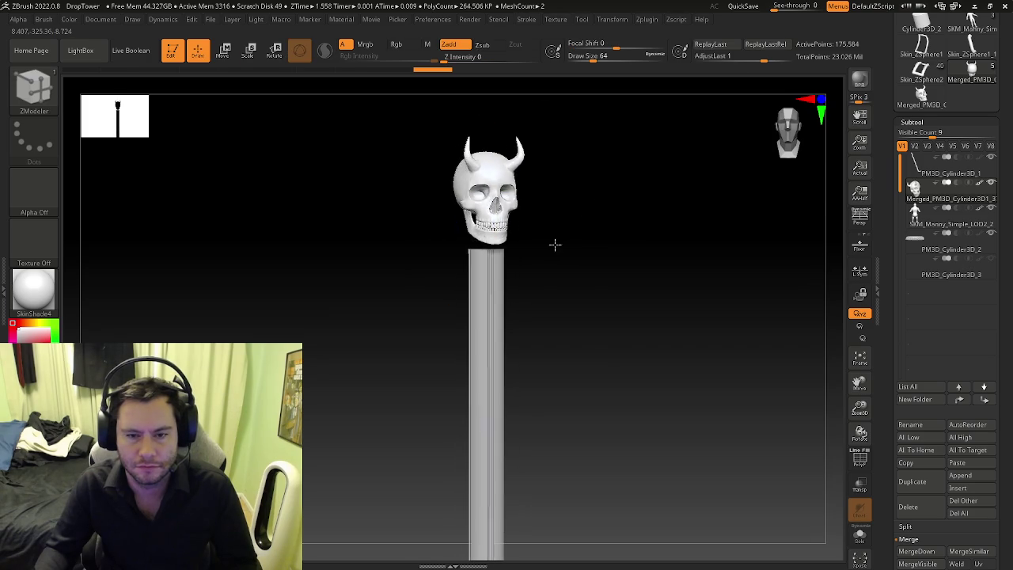
# Step: Scale the skull up slightly and seat it atop the pole, then hide the wireframe
pyautogui.press('w')
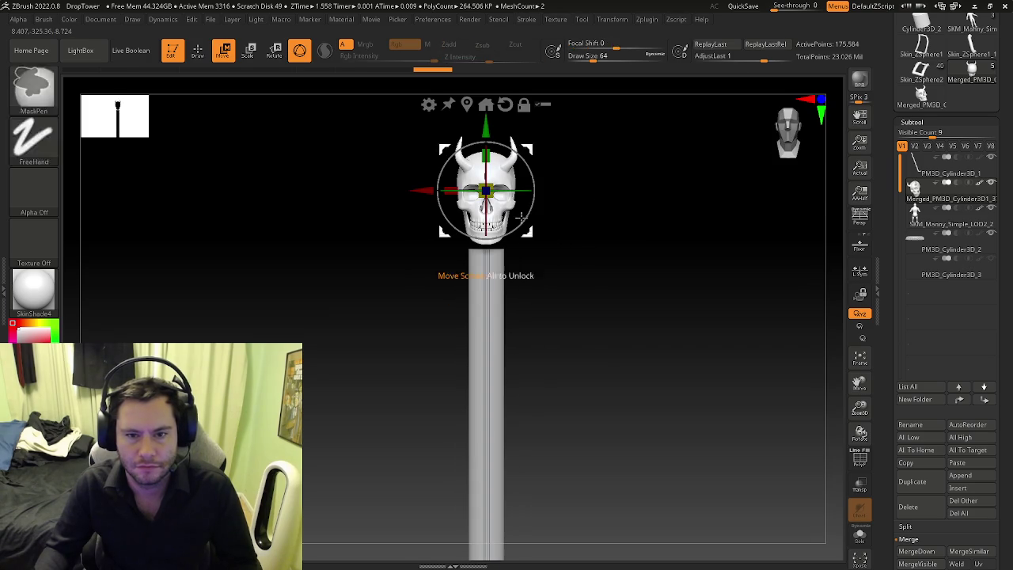
pyautogui.press('f')
pyautogui.keyDown('ctrl'); pyautogui.moveTo(486, 190); pyautogui.dragTo(499, 185); pyautogui.keyUp('ctrl')
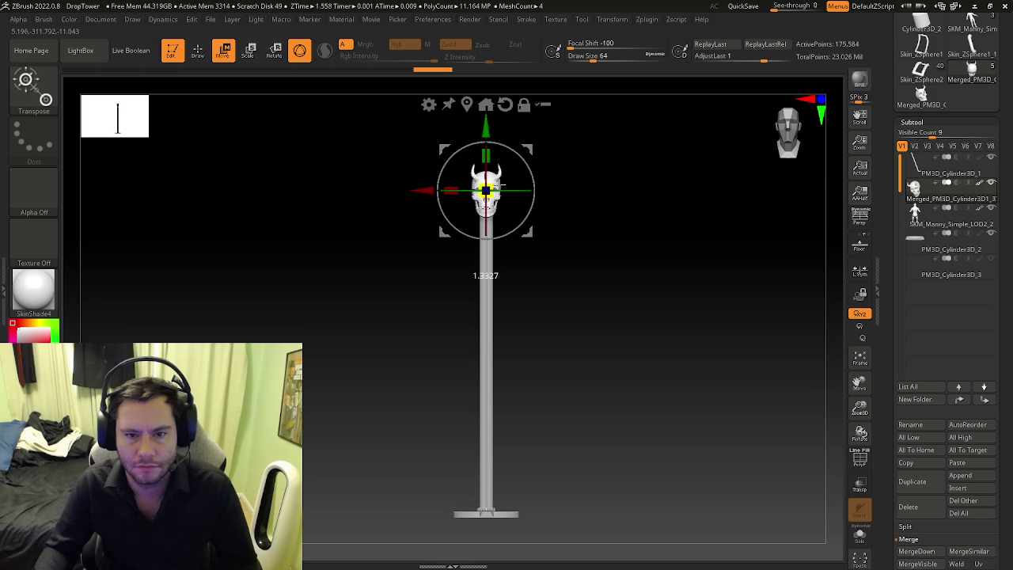
pyautogui.moveTo(486, 128); pyautogui.dragTo(487, 117)
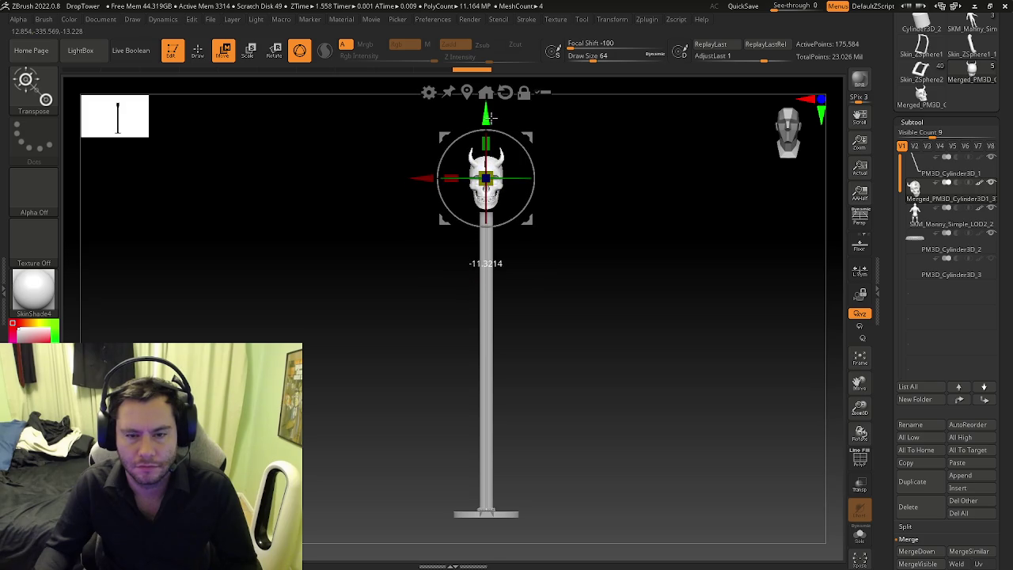
pyautogui.moveTo(577, 219)
pyautogui.mouseDown()
pyautogui.moveTo(639, 222)
pyautogui.moveTo(547, 224)
pyautogui.moveTo(683, 272)
pyautogui.moveTo(518, 276)
pyautogui.moveTo(708, 245)
pyautogui.moveTo(680, 243)
pyautogui.moveTo(352, 83)
pyautogui.mouseUp()
pyautogui.press('q')
pyautogui.hotkey('shift', 'f')
# Step: Frame the skull and try the Chrome B and MatCap Skeleton materials on it
pyautogui.press('b')
pyautogui.press('z')
pyautogui.press('m')
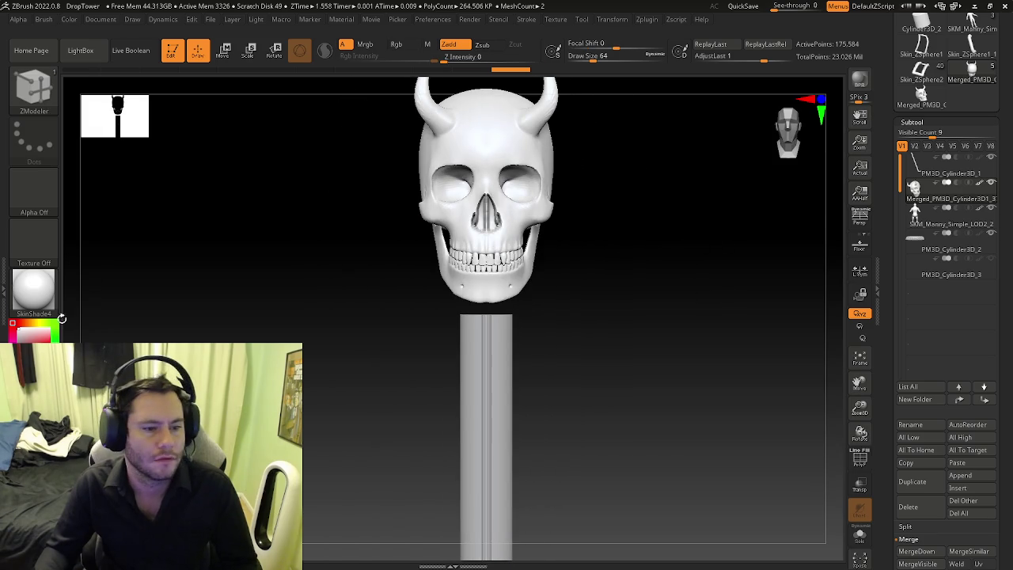
pyautogui.click(35, 293)
pyautogui.click(250, 297)
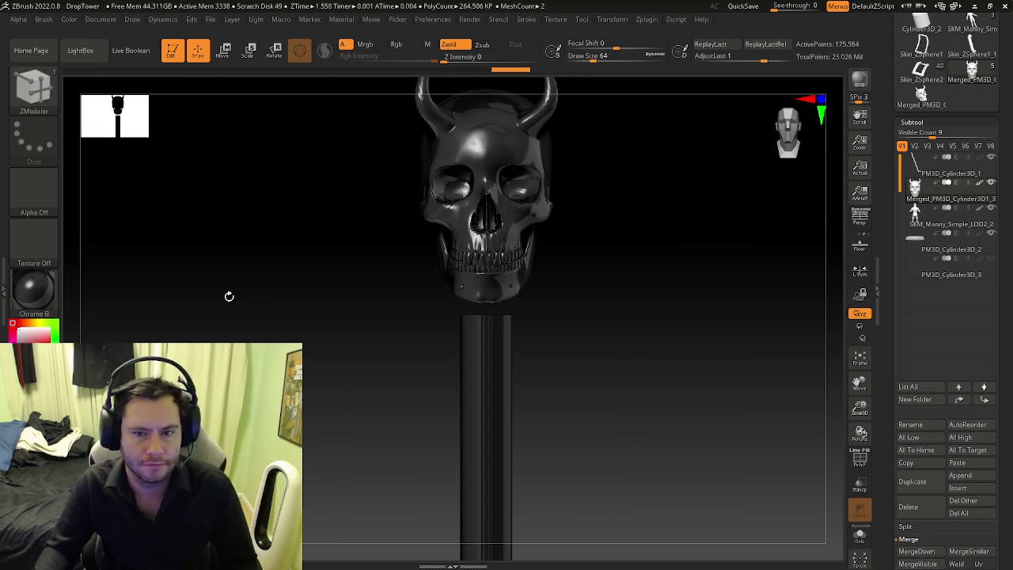
pyautogui.click(47, 298)
pyautogui.click(706, 322)
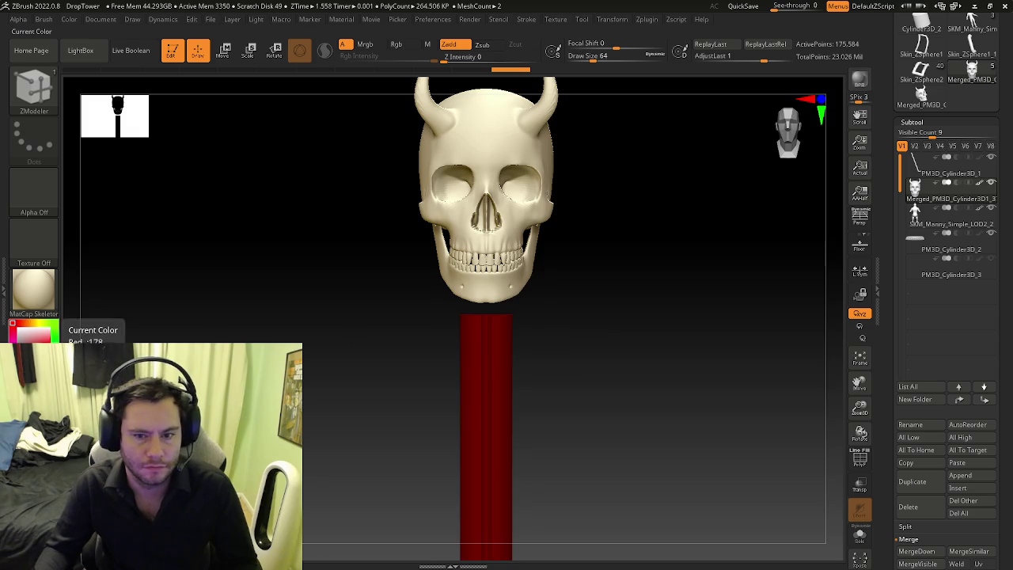
# Step: With Mrgb enabled, fill the skull with red in the Chrome BlueTint material
pyautogui.click(363, 44)
pyautogui.click(74, 22)
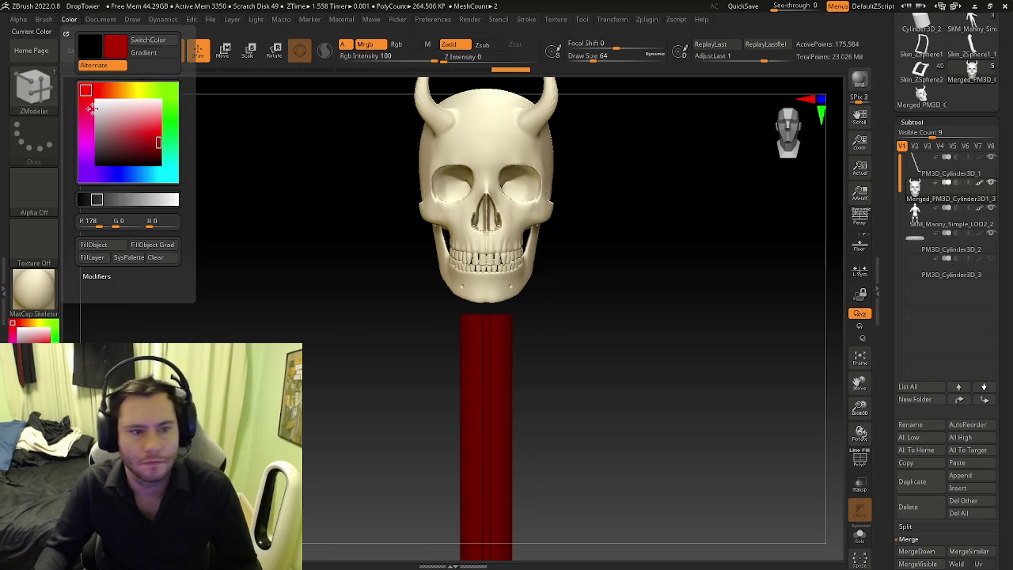
pyautogui.click(97, 246)
pyautogui.click(44, 297)
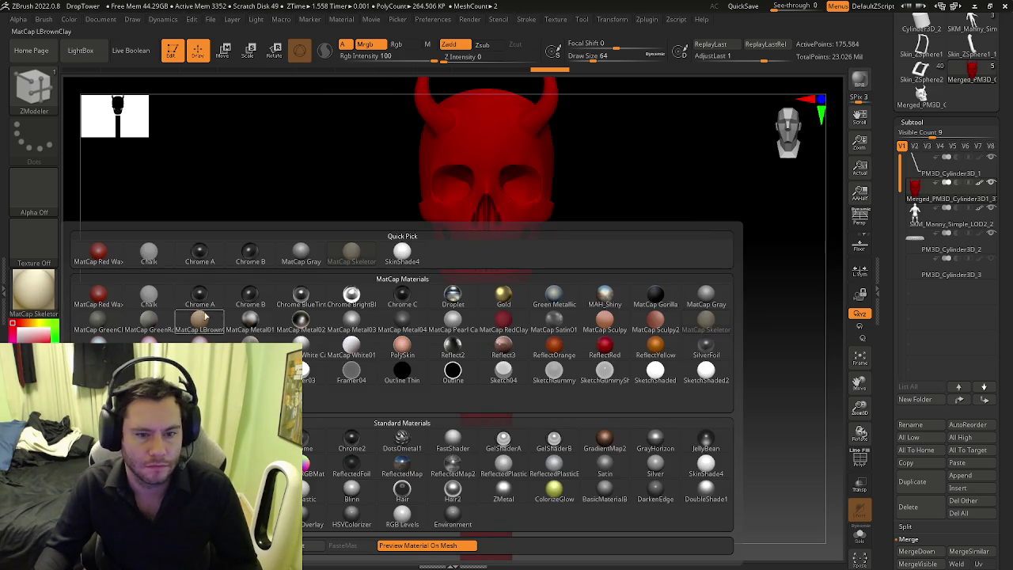
pyautogui.click(301, 291)
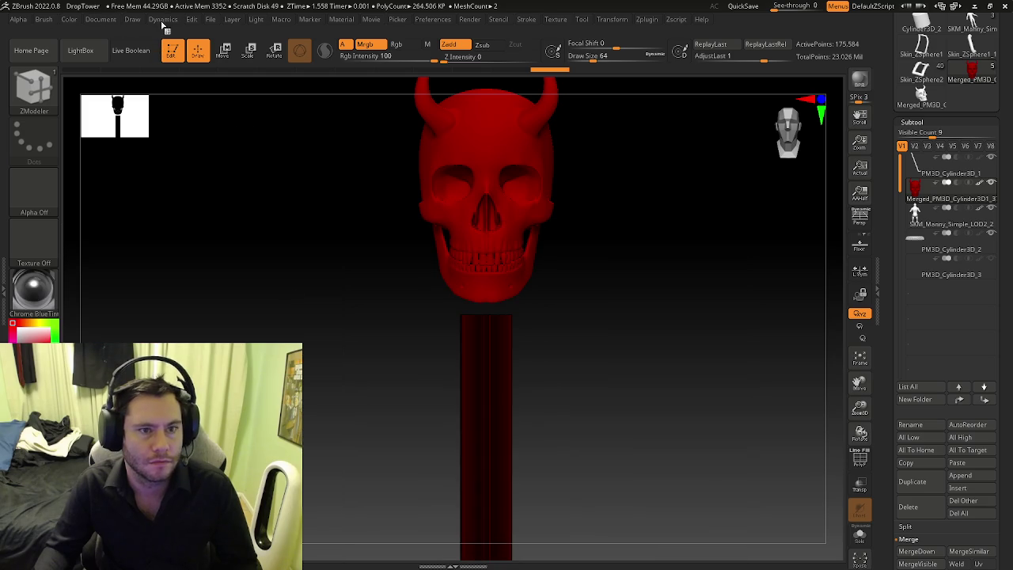
pyautogui.click(77, 21)
pyautogui.click(117, 246)
pyautogui.moveTo(324, 265)
pyautogui.mouseDown()
pyautogui.moveTo(393, 262)
pyautogui.moveTo(373, 256)
pyautogui.moveTo(360, 273)
pyautogui.mouseUp()
# Step: Set the material back to SkinShade4 so the pole stays plain grey
pyautogui.press('b')
pyautogui.press('z')
pyautogui.press('m')
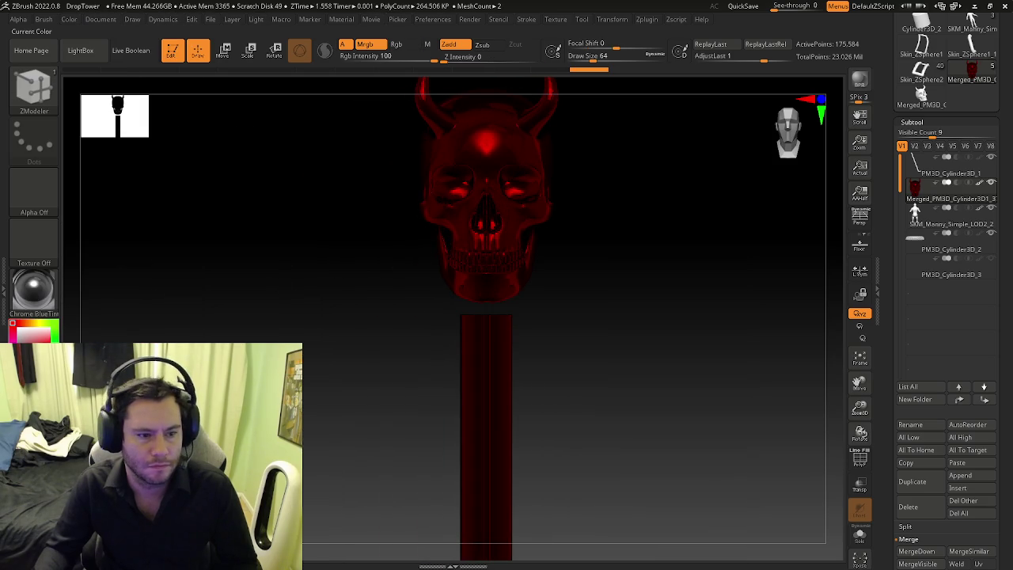
pyautogui.click(70, 20)
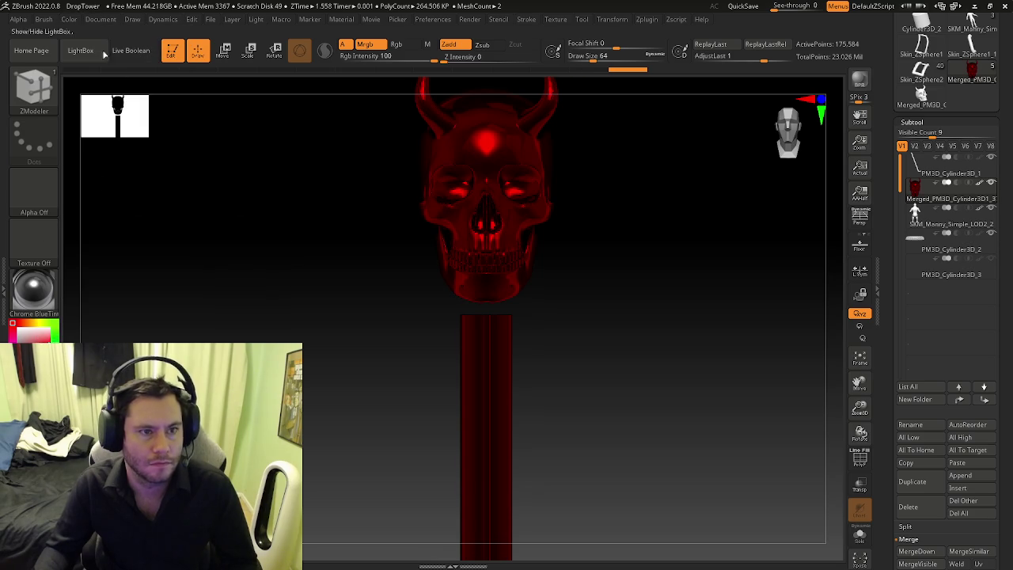
pyautogui.click(70, 20)
pyautogui.click(113, 245)
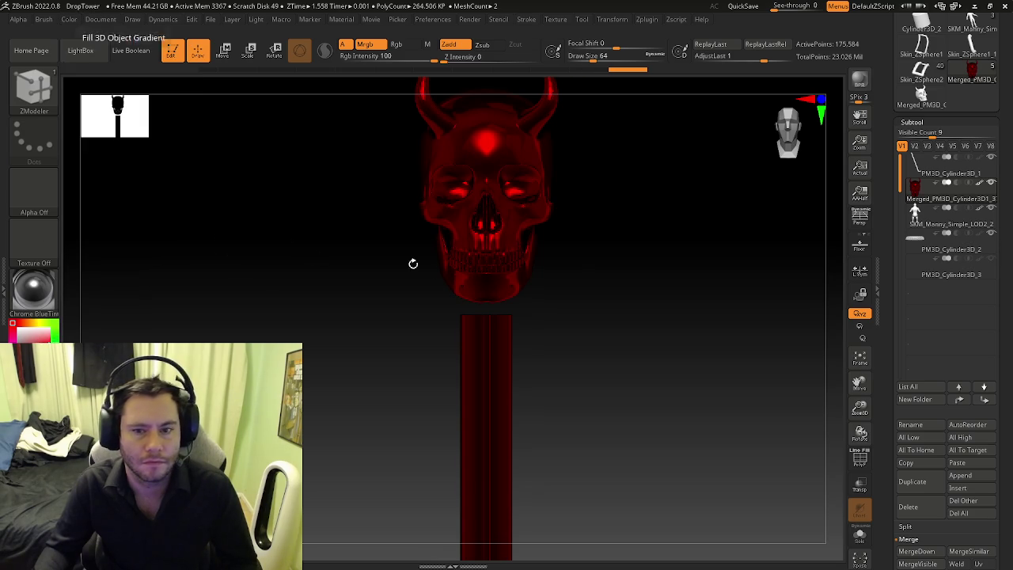
pyautogui.click(40, 305)
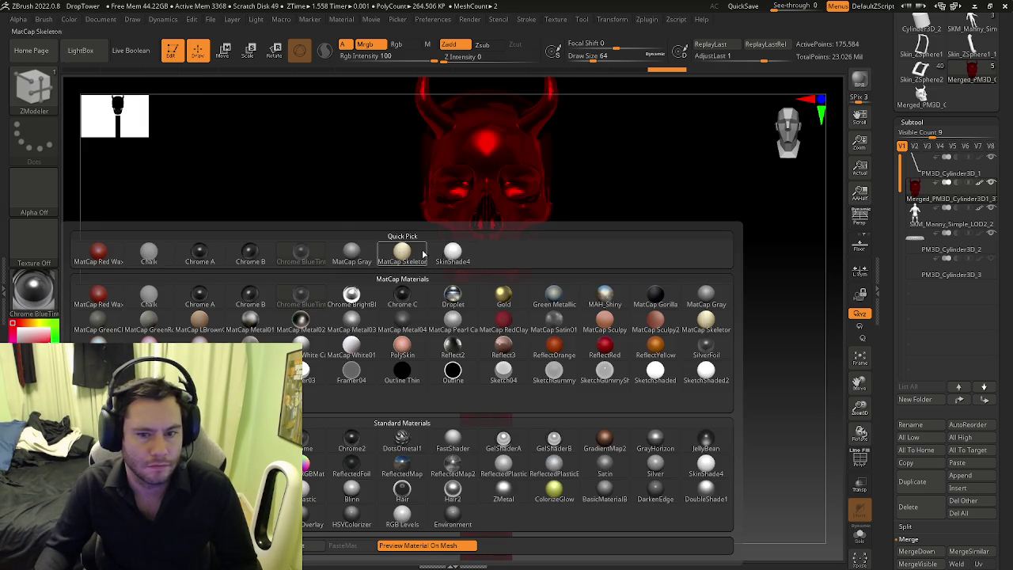
pyautogui.click(450, 254)
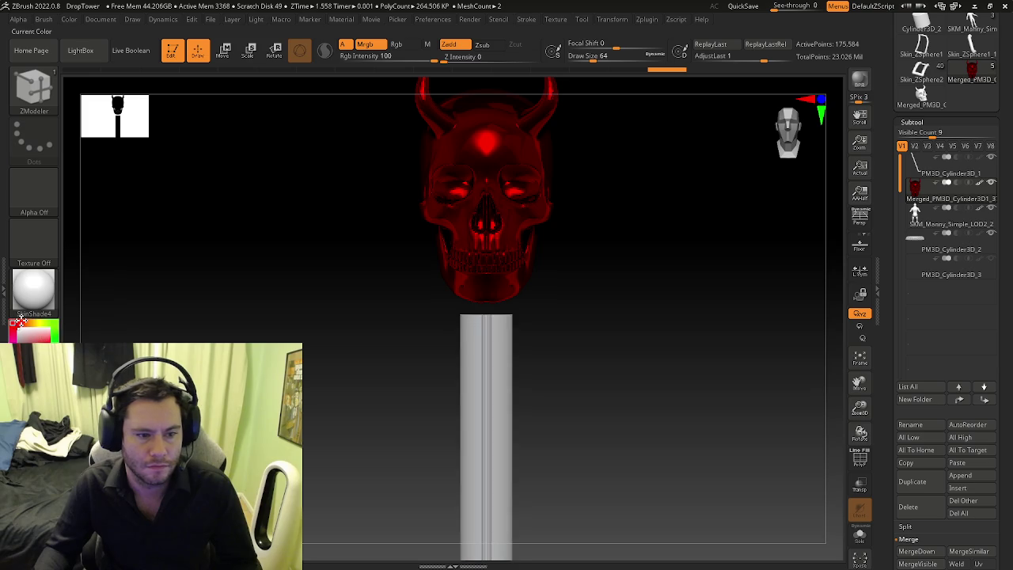
# Step: Subdivide the skull twice with Divide in Tool > Geometry
pyautogui.moveTo(504, 328); pyautogui.dragTo(554, 321)
pyautogui.moveTo(502, 237)
pyautogui.keyDown('ctrl'); pyautogui.mouseDown(button='right')
pyautogui.moveTo(699, 306)
pyautogui.moveTo(380, 255)
pyautogui.moveTo(481, 291)
pyautogui.moveTo(620, 281)
pyautogui.moveTo(632, 274)
pyautogui.moveTo(604, 278)
pyautogui.moveTo(670, 260)
pyautogui.mouseUp(button='right'); pyautogui.keyUp('ctrl')
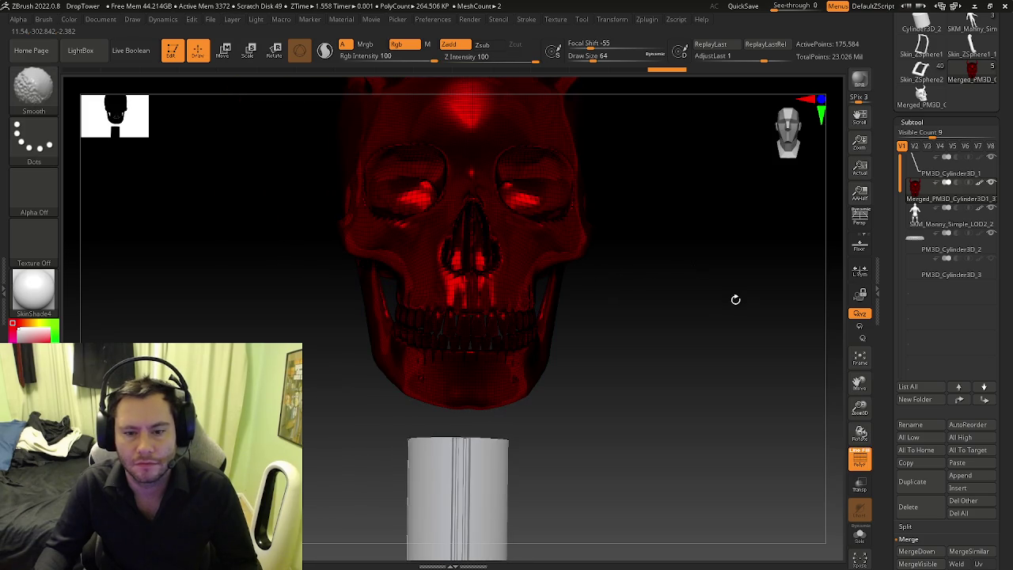
pyautogui.moveTo(726, 305)
pyautogui.keyDown('shift'); pyautogui.mouseDown(button='right')
pyautogui.moveTo(708, 301)
pyautogui.moveTo(707, 251)
pyautogui.mouseUp(button='right'); pyautogui.keyUp('shift')
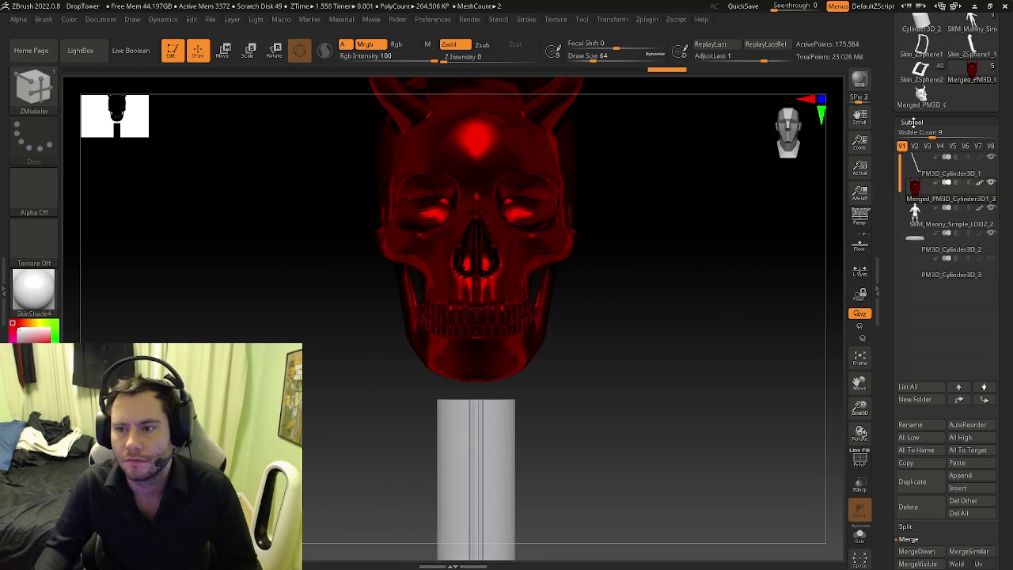
pyautogui.click(912, 120)
pyautogui.click(915, 127)
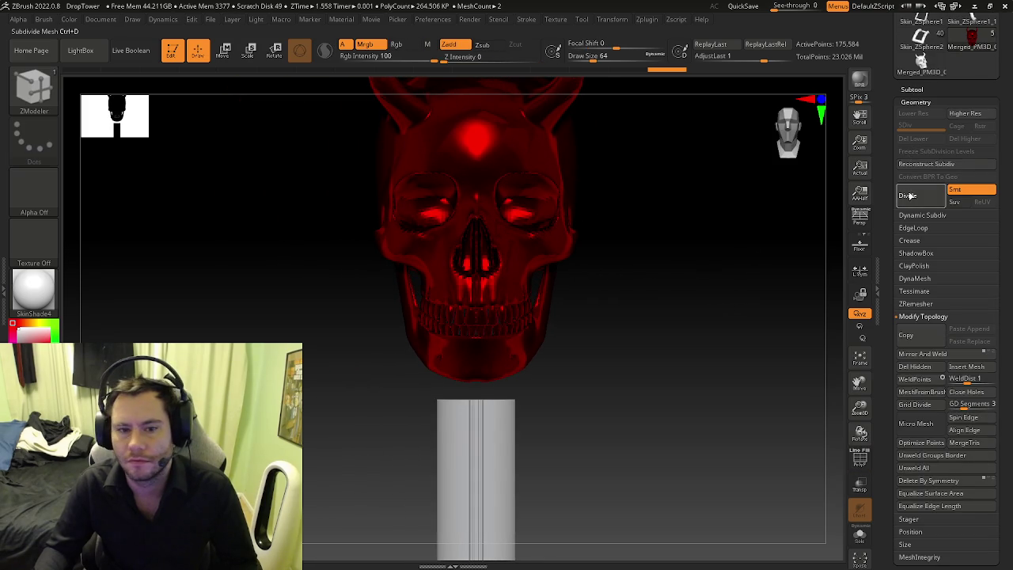
pyautogui.click(911, 196)
pyautogui.click(910, 196)
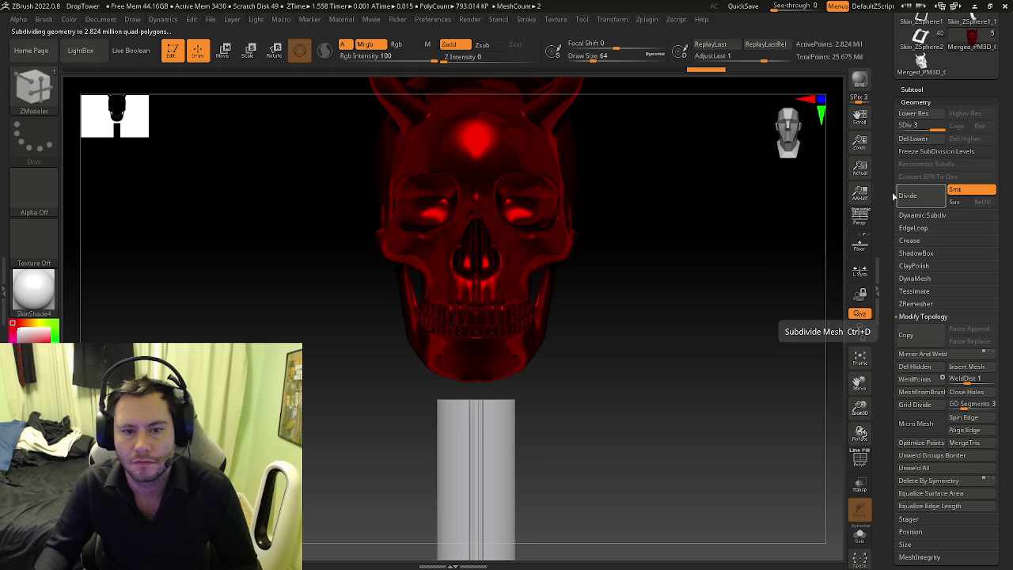
# Step: Delete the skull's lower subdivision levels and reopen the Subtool list
pyautogui.moveTo(529, 237)
pyautogui.mouseDown(button='right')
pyautogui.moveTo(651, 219)
pyautogui.moveTo(633, 209)
pyautogui.mouseUp(button='right')
pyautogui.moveTo(486, 294)
pyautogui.keyDown('ctrl'); pyautogui.mouseDown(button='right')
pyautogui.moveTo(781, 339)
pyautogui.moveTo(597, 317)
pyautogui.mouseUp(button='right'); pyautogui.keyUp('ctrl')
pyautogui.keyDown('alt'); pyautogui.moveTo(702, 306); pyautogui.dragTo(580, 277, button='right'); pyautogui.keyUp('alt')
pyautogui.click(922, 141)
pyautogui.moveTo(735, 301)
pyautogui.keyDown('ctrl'); pyautogui.mouseDown(button='right')
pyautogui.moveTo(581, 294)
pyautogui.moveTo(539, 265)
pyautogui.moveTo(620, 295)
pyautogui.mouseUp(button='right'); pyautogui.keyUp('ctrl')
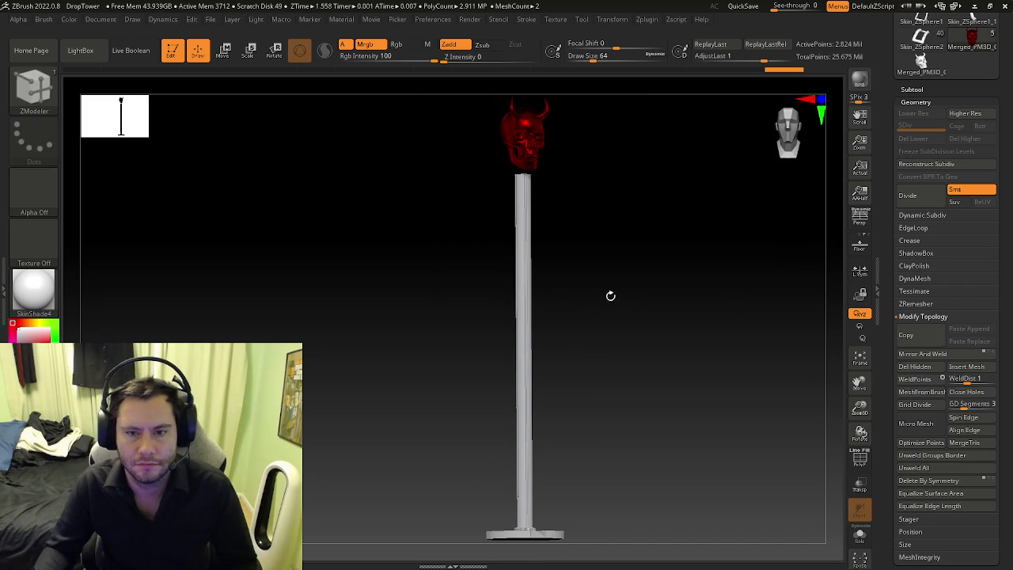
pyautogui.moveTo(588, 217); pyautogui.dragTo(632, 225, button='right')
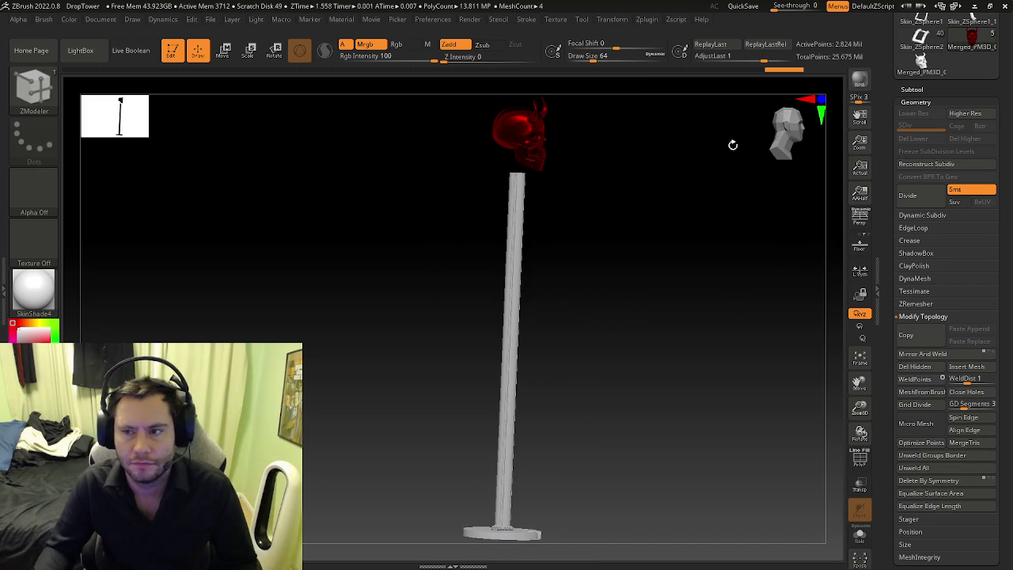
pyautogui.click(913, 89)
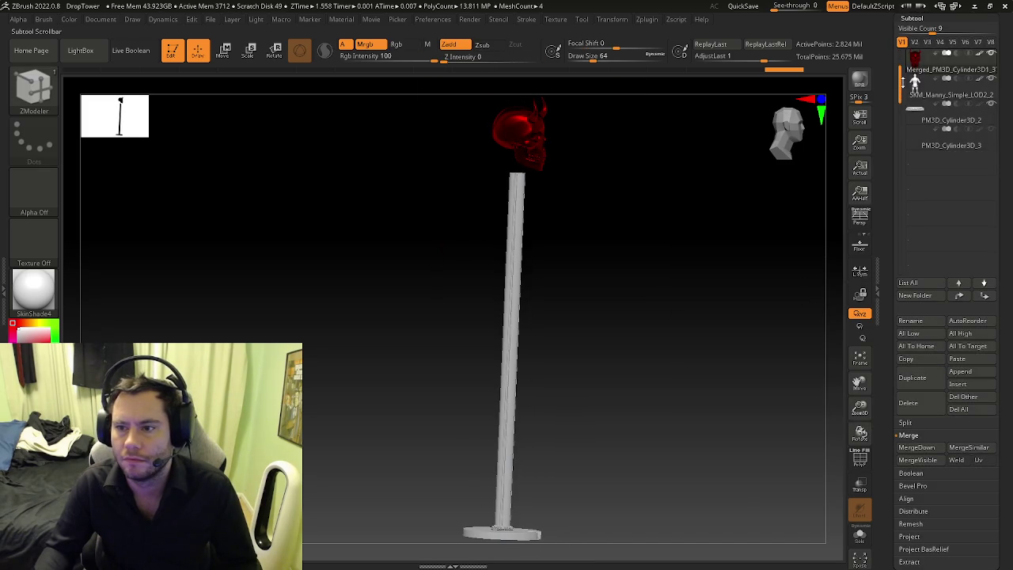
# Step: Select PM3D_Cylinder3D_1, frame its top, and open its ZModeler Polygon Actions
pyautogui.click(917, 63)
pyautogui.keyDown('alt'); pyautogui.moveTo(509, 204); pyautogui.dragTo(581, 208, button='right'); pyautogui.keyUp('alt')
pyautogui.press('b')
pyautogui.press('z')
pyautogui.press('m')
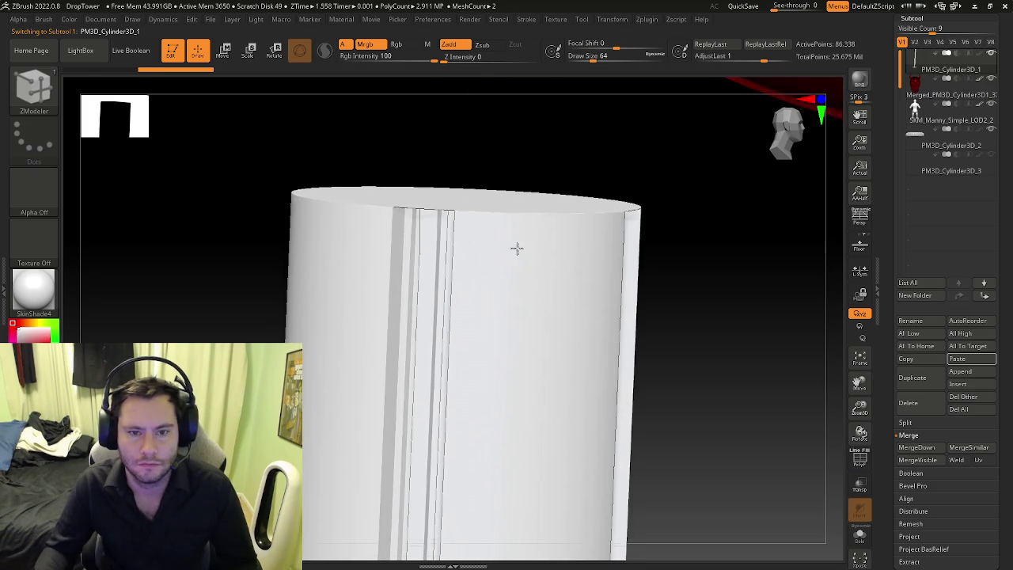
pyautogui.moveTo(516, 229); pyautogui.dragTo(470, 273, button='right')
pyautogui.hotkey('shift', 'f')
pyautogui.hotkey('shift', 'f')
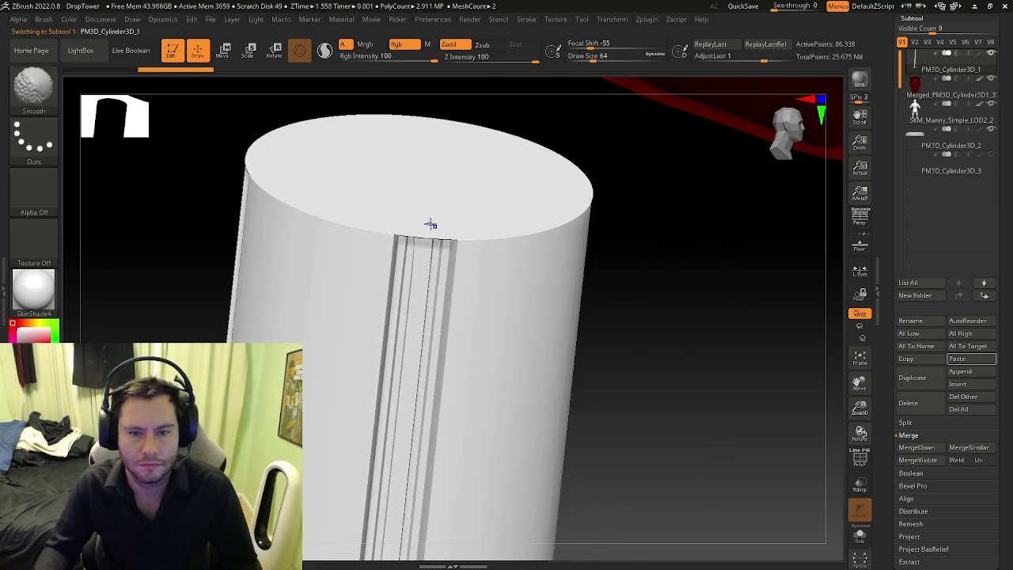
pyautogui.moveTo(414, 220)
pyautogui.keyDown('ctrl'); pyautogui.mouseDown(button='right')
pyautogui.moveTo(446, 233)
pyautogui.moveTo(436, 177)
pyautogui.moveTo(426, 235)
pyautogui.moveTo(413, 242)
pyautogui.moveTo(437, 255)
pyautogui.mouseUp(button='right'); pyautogui.keyUp('ctrl')
pyautogui.hotkey('shift', 'f')
pyautogui.press('space')
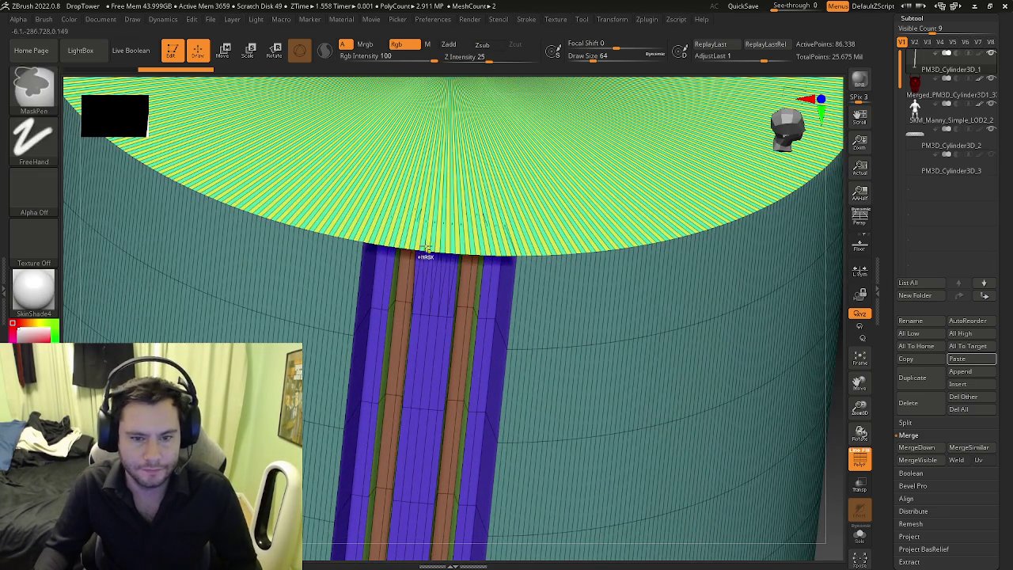
pyautogui.press('space')
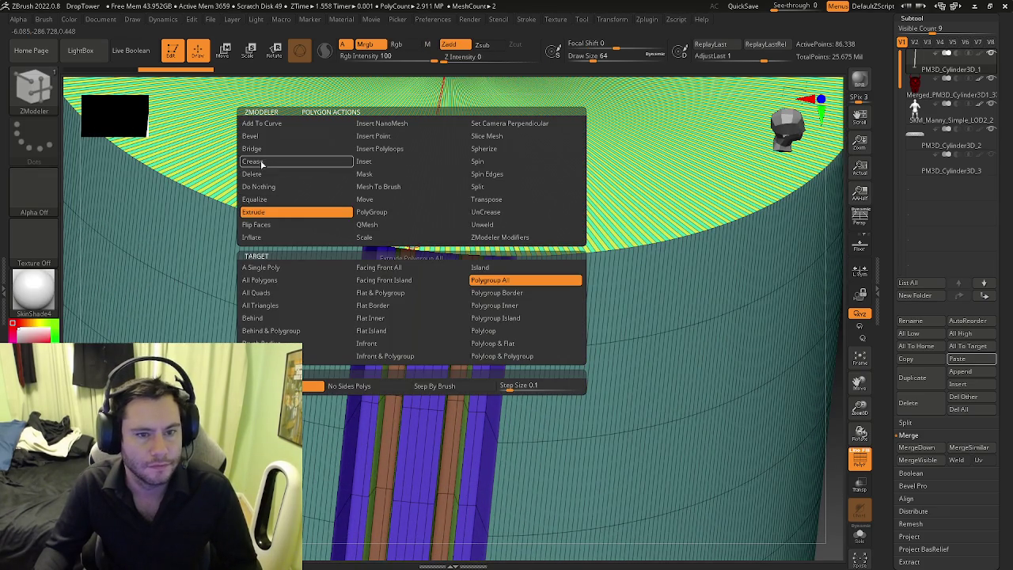
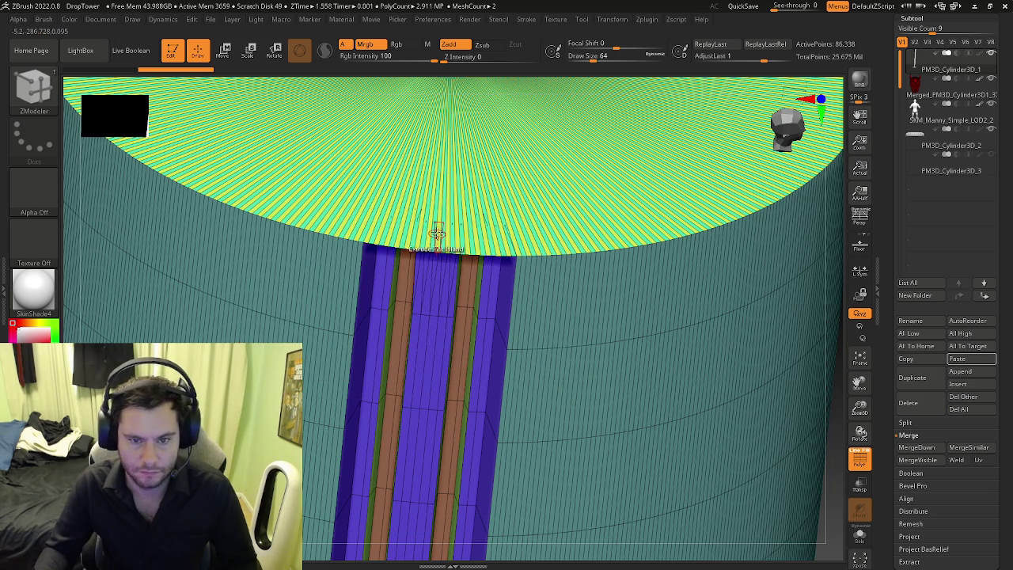
# Step: Extrude the column's top cap into a raised rim band
pyautogui.moveTo(439, 213); pyautogui.dragTo(439, 261)
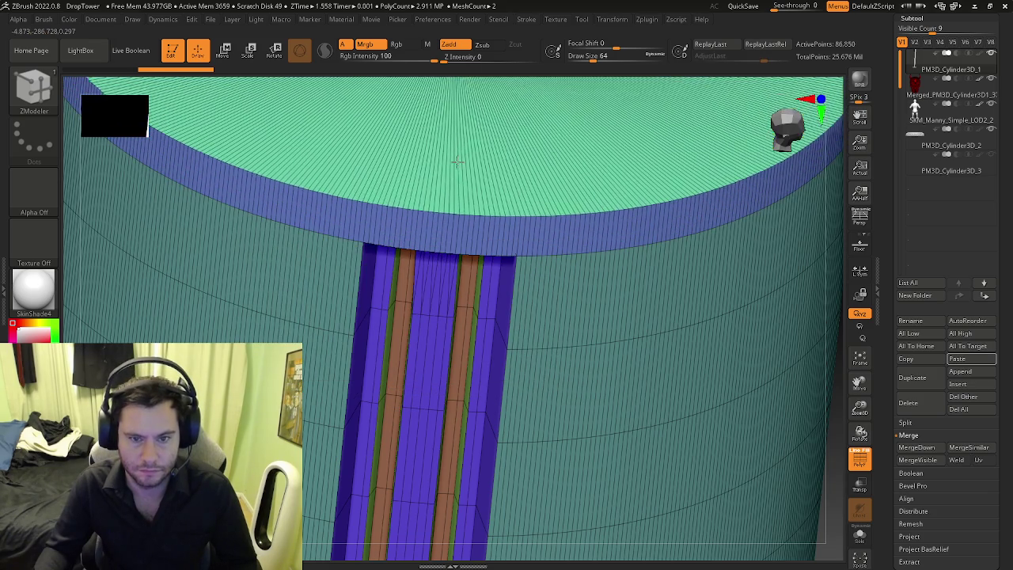
pyautogui.moveTo(439, 261)
pyautogui.keyDown('ctrl'); pyautogui.mouseDown(button='right')
pyautogui.moveTo(392, 137)
pyautogui.moveTo(566, 245)
pyautogui.moveTo(591, 145)
pyautogui.moveTo(614, 142)
pyautogui.moveTo(607, 159)
pyautogui.mouseUp(button='right'); pyautogui.keyUp('ctrl')
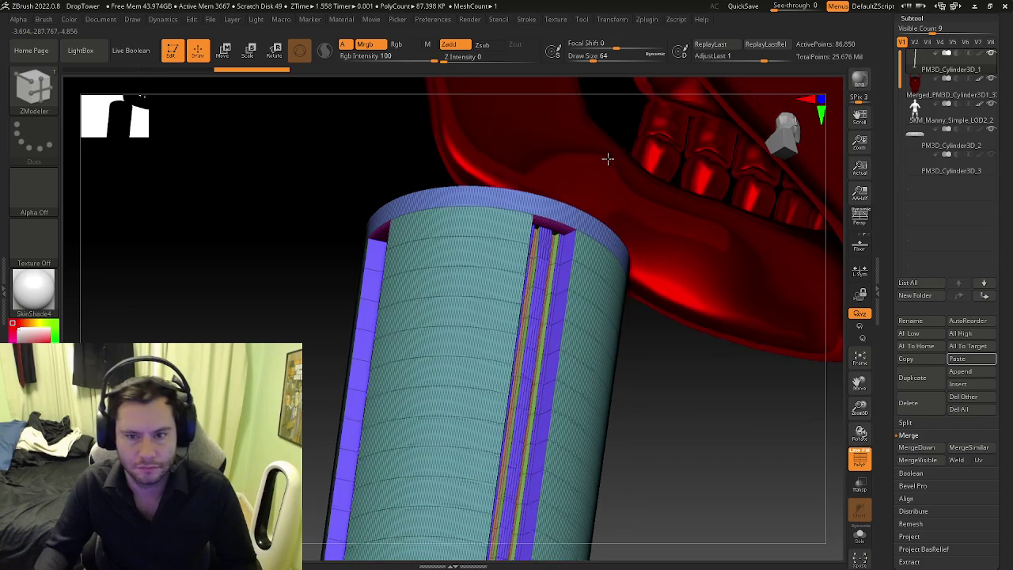
pyautogui.moveTo(631, 217)
pyautogui.mouseDown(button='right')
pyautogui.moveTo(516, 188)
pyautogui.moveTo(551, 232)
pyautogui.moveTo(541, 206)
pyautogui.moveTo(552, 177)
pyautogui.moveTo(602, 206)
pyautogui.moveTo(594, 273)
pyautogui.moveTo(575, 299)
pyautogui.moveTo(530, 272)
pyautogui.moveTo(511, 226)
pyautogui.moveTo(528, 278)
pyautogui.moveTo(589, 311)
pyautogui.moveTo(427, 294)
pyautogui.mouseUp(button='right')
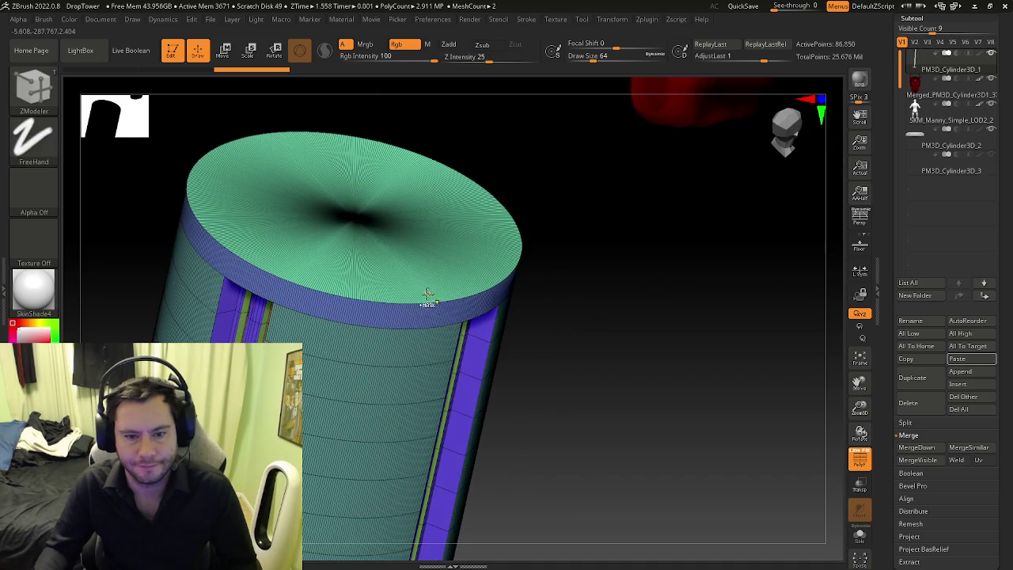
pyautogui.scroll(3, 428, 294)
# Step: Try the edge Transpose action with a partial edge loop target
pyautogui.press('space')
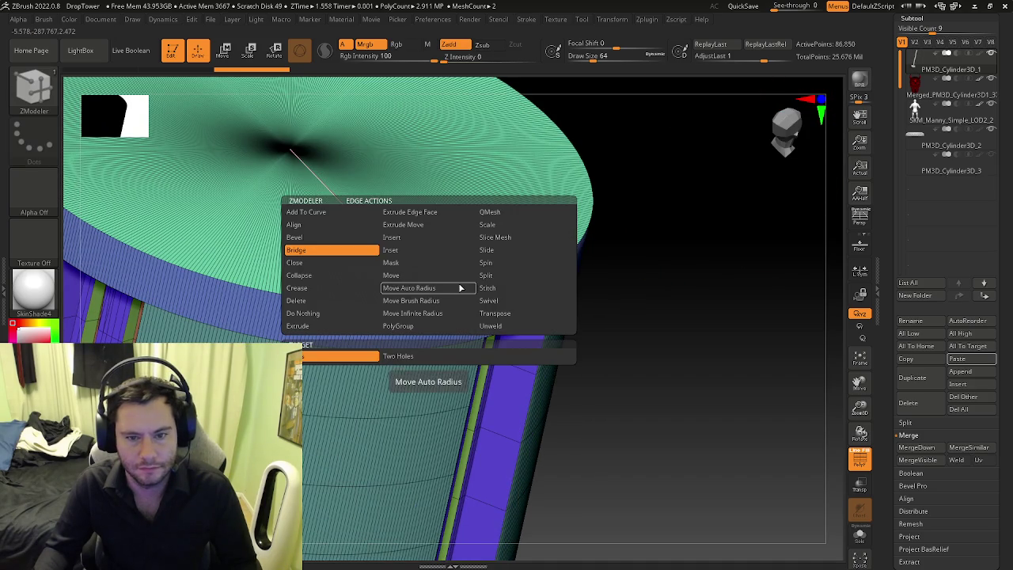
pyautogui.click(497, 314)
pyautogui.click(427, 355)
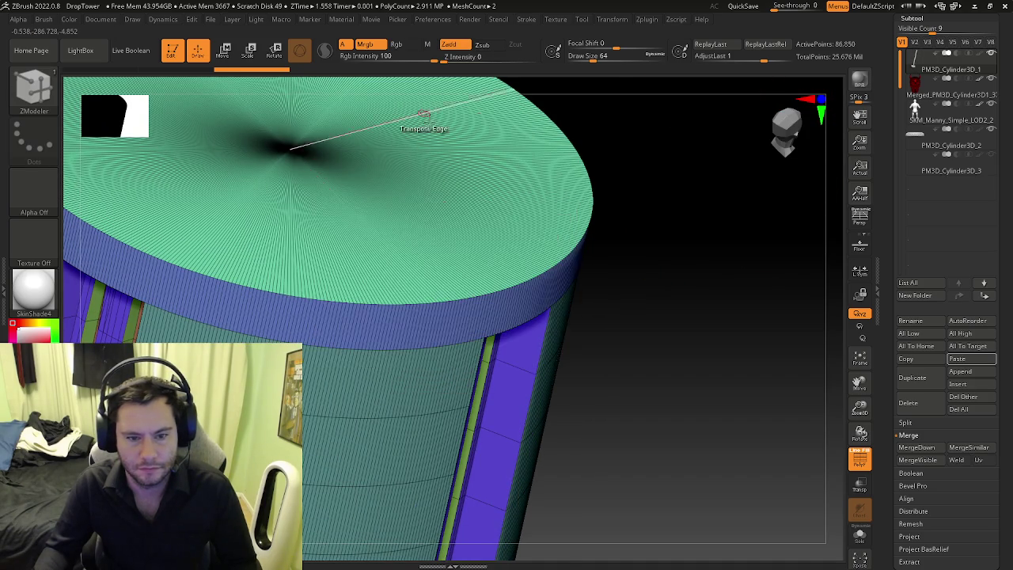
pyautogui.scroll(2, 429, 317)
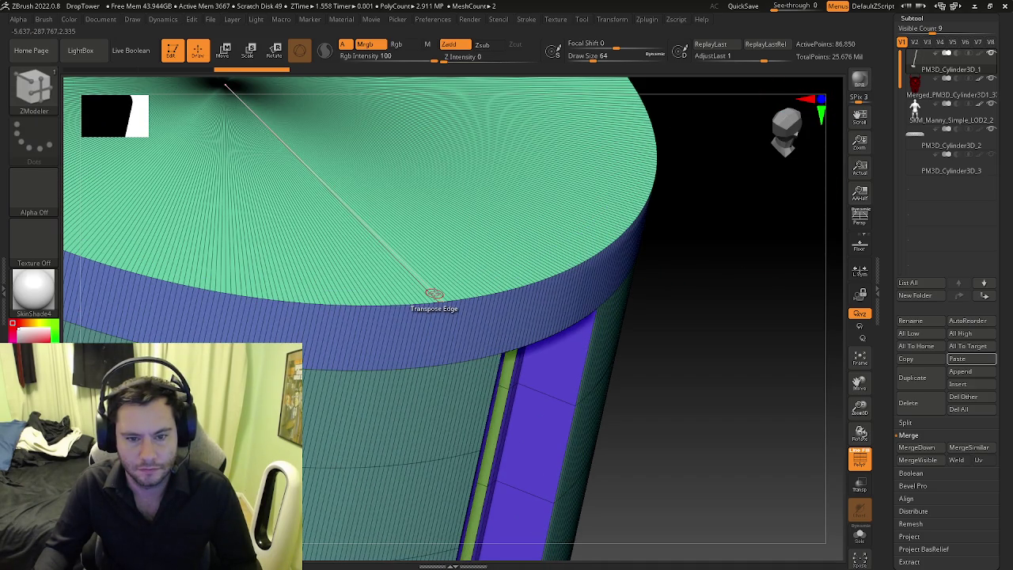
pyautogui.scroll(2, 437, 293)
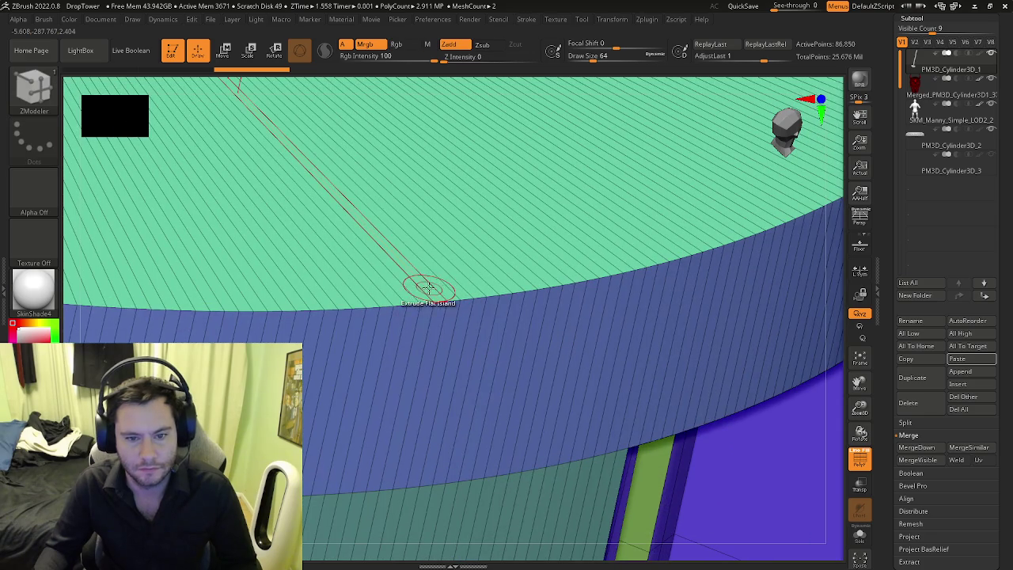
# Step: Use polygon Transpose on Flat Island to isolate the cylinder's top section
pyautogui.press('space')
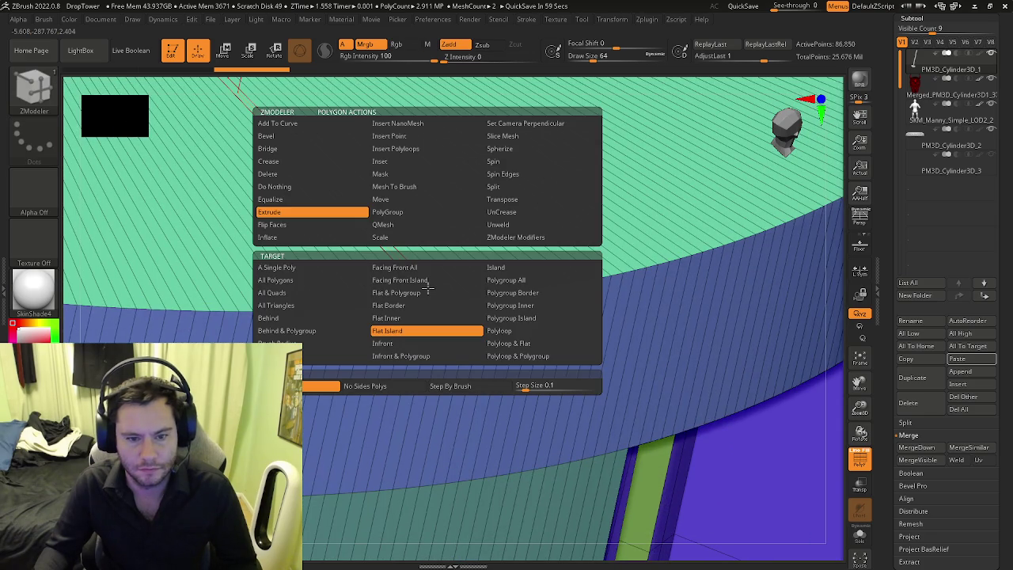
pyautogui.click(507, 201)
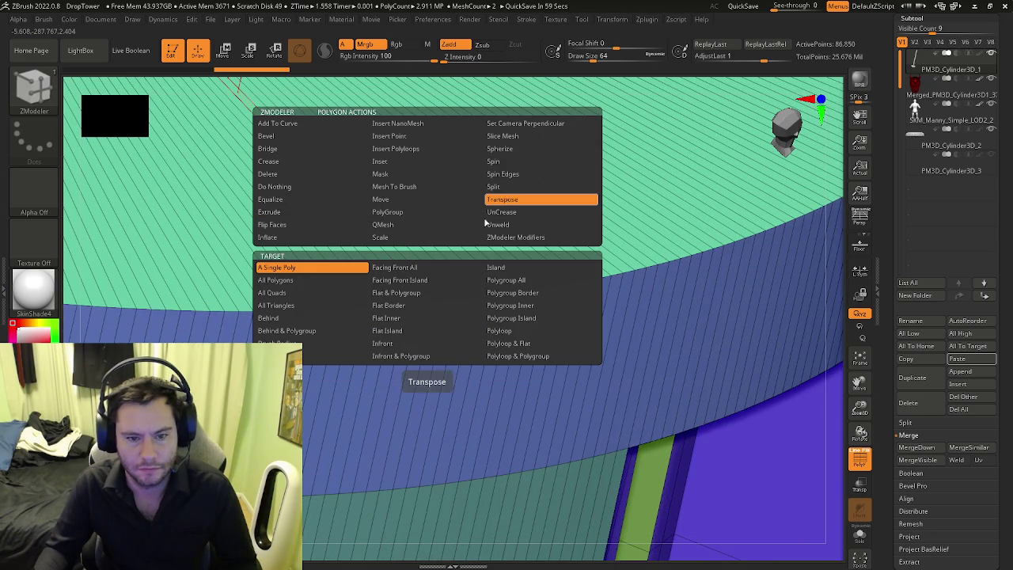
pyautogui.click(395, 331)
pyautogui.click(407, 260)
pyautogui.press('f')
pyautogui.keyDown('shift'); pyautogui.moveTo(410, 213); pyautogui.dragTo(540, 219, button='right'); pyautogui.keyUp('shift')
# Step: Raise the top section about 8.9 units along its axis to just under the skull's jaw
pyautogui.moveTo(446, 142); pyautogui.dragTo(444, 87)
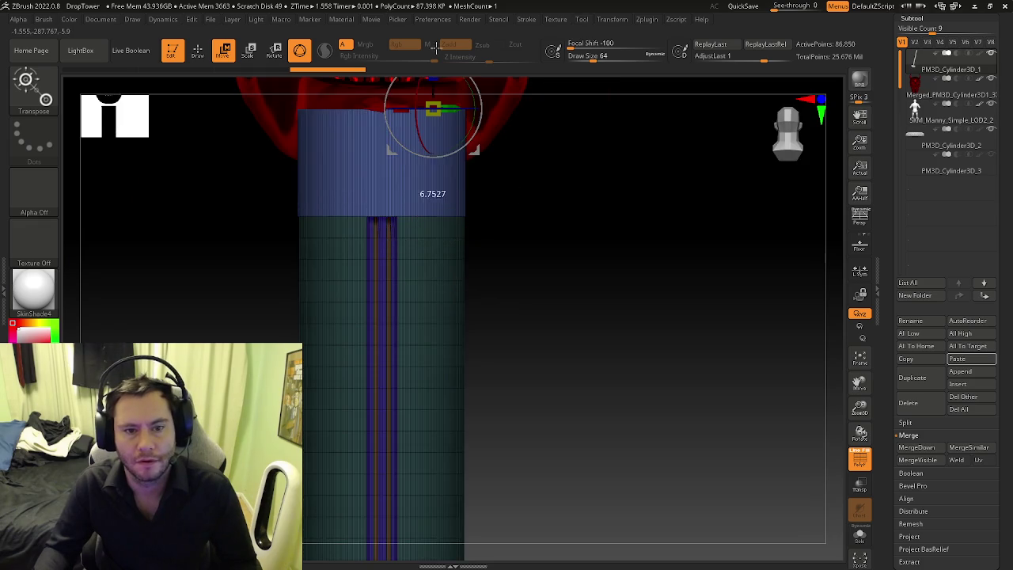
pyautogui.keyDown('alt'); pyautogui.moveTo(506, 198); pyautogui.dragTo(504, 246, button='right'); pyautogui.keyUp('alt')
pyautogui.moveTo(427, 135); pyautogui.dragTo(430, 72)
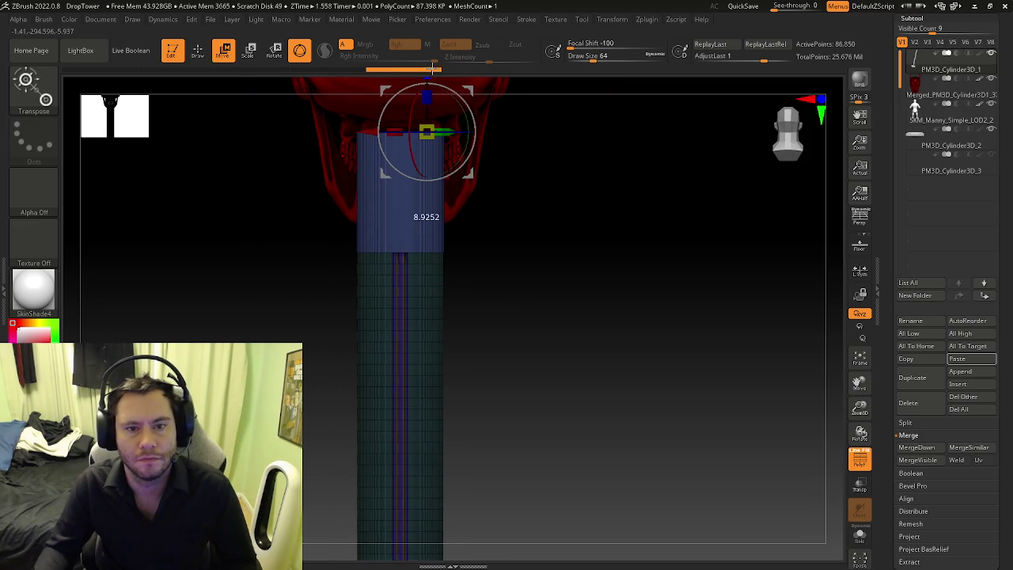
pyautogui.moveTo(513, 179)
pyautogui.mouseDown()
pyautogui.moveTo(486, 176)
pyautogui.moveTo(528, 186)
pyautogui.moveTo(521, 313)
pyautogui.moveTo(553, 296)
pyautogui.mouseUp()
pyautogui.moveTo(430, 187); pyautogui.dragTo(431, 212)
pyautogui.moveTo(542, 247)
pyautogui.mouseDown()
pyautogui.moveTo(570, 244)
pyautogui.moveTo(569, 270)
pyautogui.moveTo(509, 263)
pyautogui.moveTo(557, 248)
pyautogui.mouseUp()
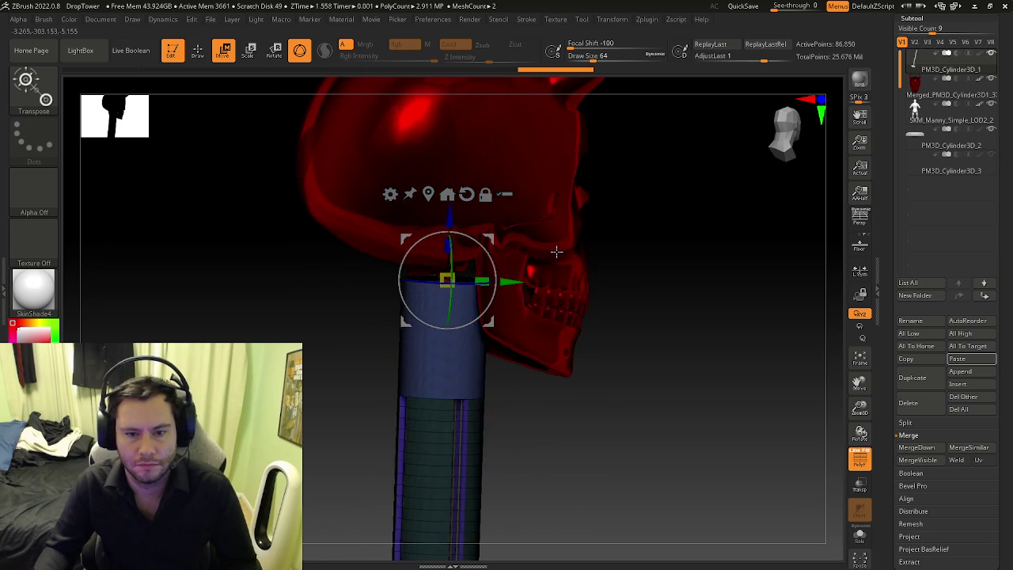
pyautogui.press('q')
pyautogui.scroll(2, 567, 303)
pyautogui.scroll(2, 368, 297)
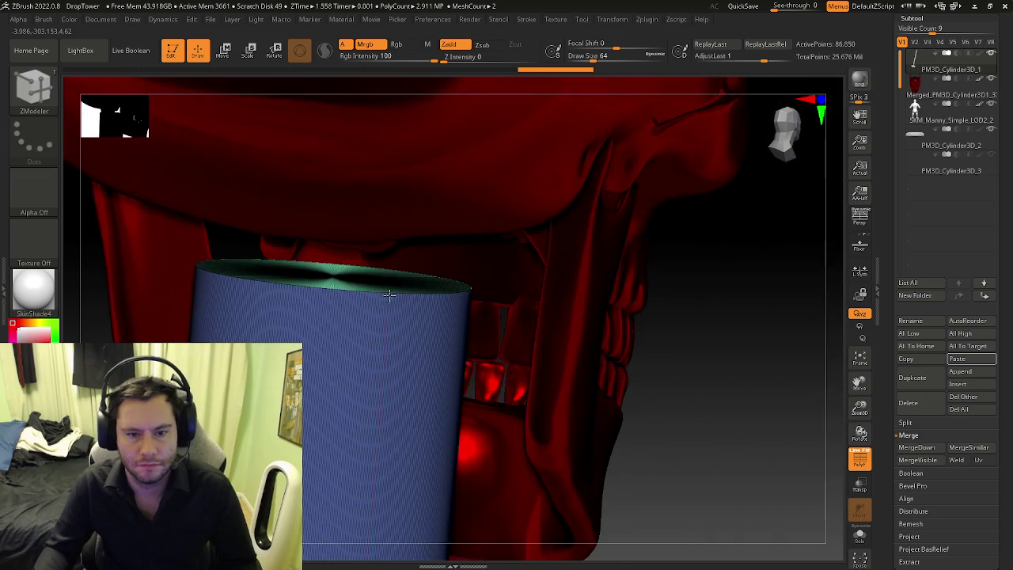
# Step: With ZModeler, inset a ring around the cylinder's flat top cap
pyautogui.press('b')
pyautogui.press('m')
pyautogui.moveTo(366, 297); pyautogui.dragTo(420, 314)
pyautogui.scroll(3, 420, 314)
pyautogui.press('space')
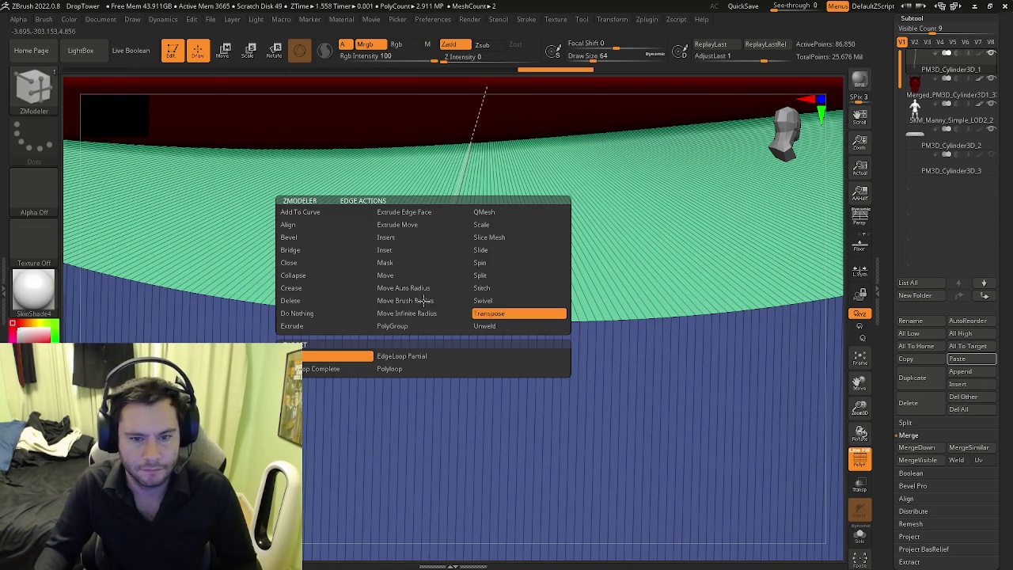
pyautogui.click(390, 239)
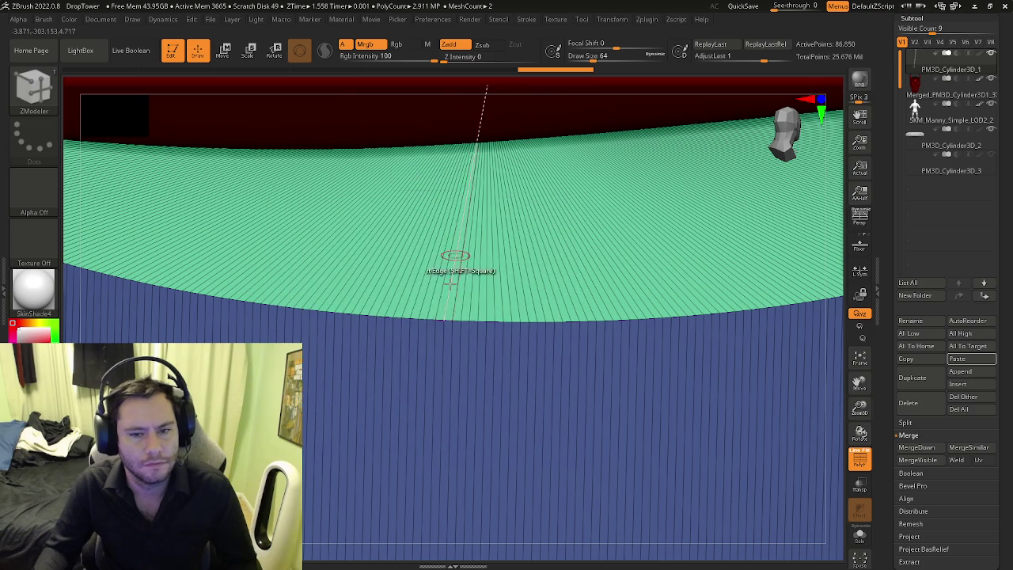
pyautogui.press('space')
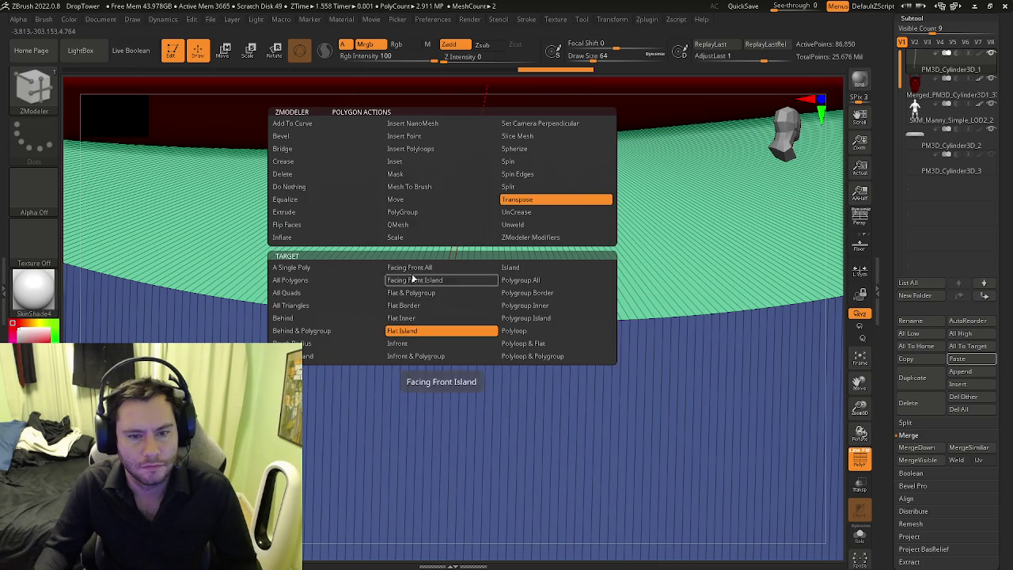
pyautogui.click(400, 163)
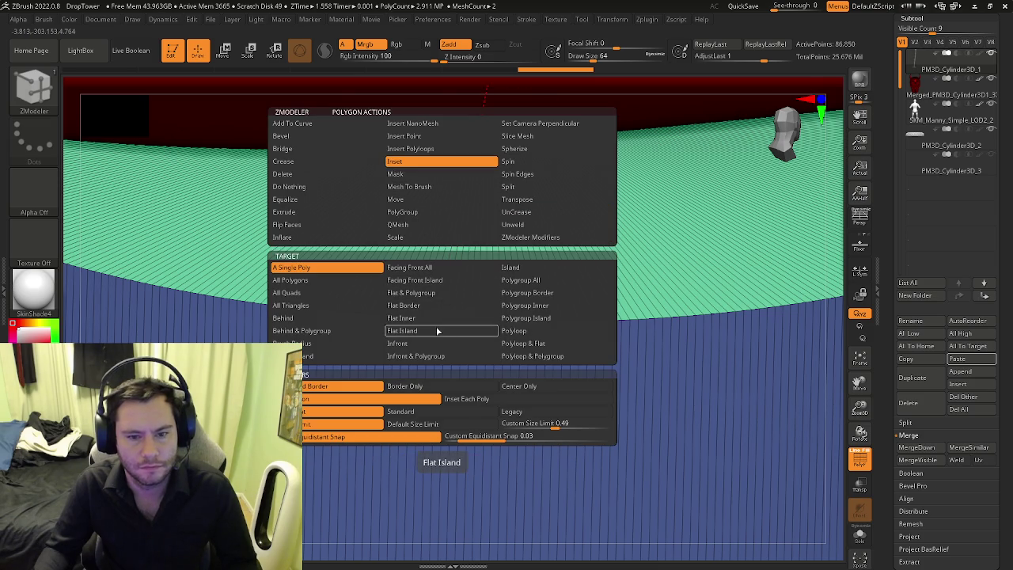
pyautogui.click(438, 331)
pyautogui.moveTo(445, 294); pyautogui.dragTo(480, 4)
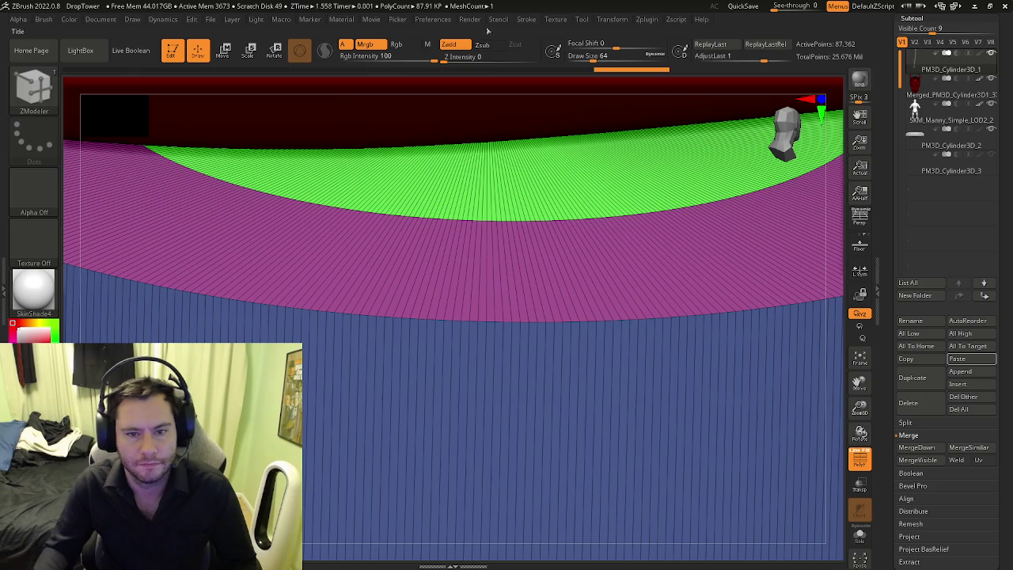
# Step: Extrude the green centre polygroup down into the cylinder to form a recess
pyautogui.keyDown('ctrl'); pyautogui.moveTo(479, 301); pyautogui.dragTo(480, 261, button='right'); pyautogui.keyUp('ctrl')
pyautogui.moveTo(502, 335)
pyautogui.mouseDown(button='right')
pyautogui.moveTo(507, 294)
pyautogui.moveTo(473, 296)
pyautogui.mouseUp(button='right')
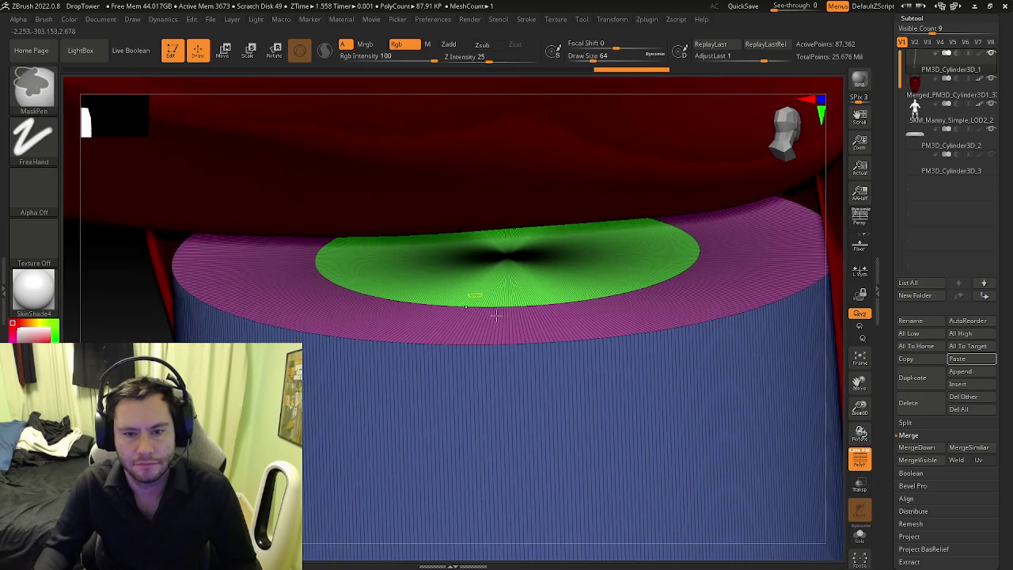
pyautogui.scroll(1, 474, 296)
pyautogui.scroll(1, 468, 297)
pyautogui.press('space')
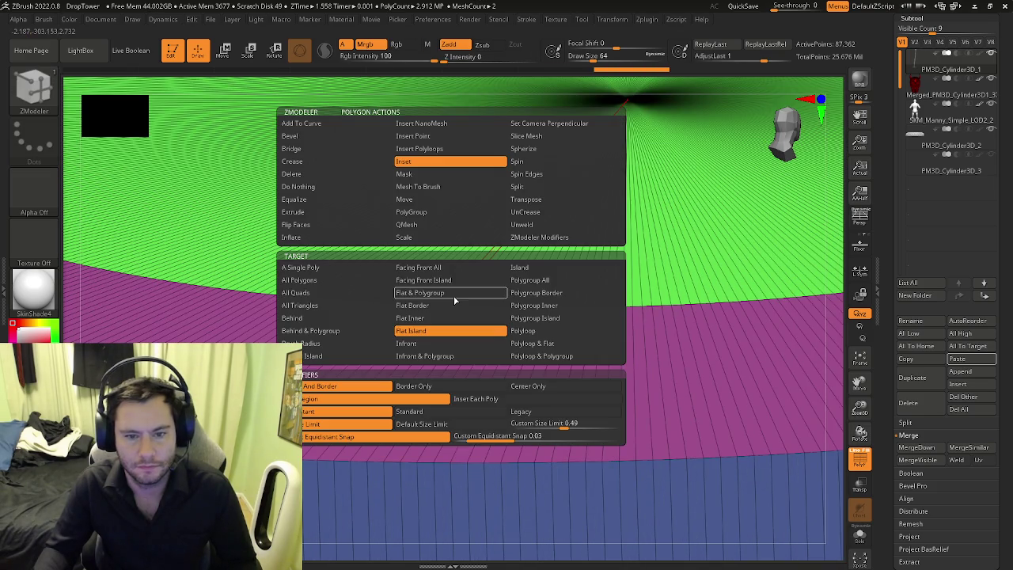
pyautogui.click(342, 214)
pyautogui.click(553, 281)
pyautogui.moveTo(552, 281); pyautogui.dragTo(663, 247, button='right')
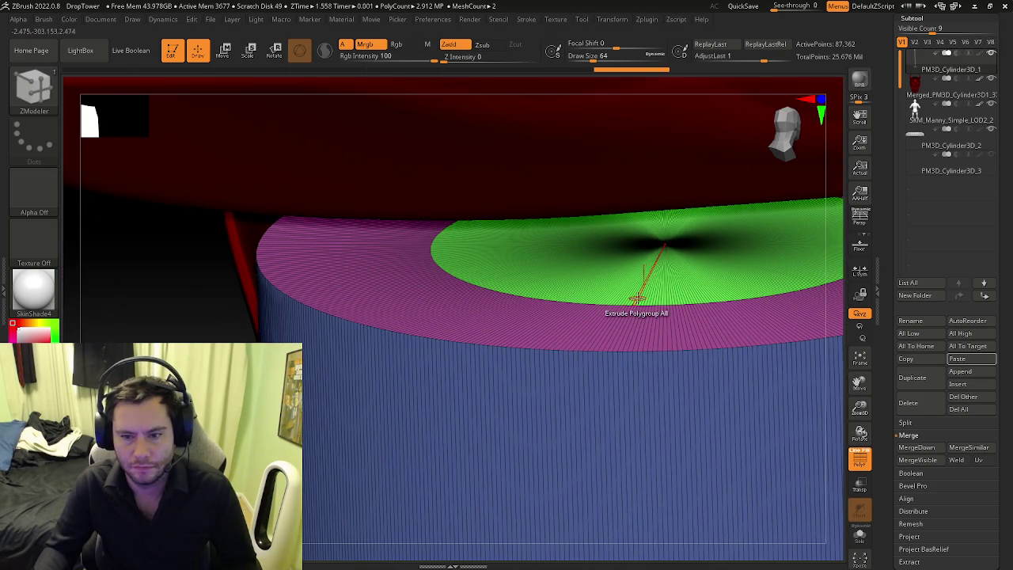
pyautogui.moveTo(635, 299); pyautogui.dragTo(615, 106)
pyautogui.scroll(-2, 712, 269)
pyautogui.moveTo(769, 295)
pyautogui.mouseDown(button='right')
pyautogui.moveTo(616, 261)
pyautogui.moveTo(633, 251)
pyautogui.moveTo(512, 302)
pyautogui.moveTo(527, 289)
pyautogui.moveTo(610, 327)
pyautogui.moveTo(561, 423)
pyautogui.moveTo(456, 354)
pyautogui.moveTo(452, 301)
pyautogui.moveTo(407, 319)
pyautogui.moveTo(536, 333)
pyautogui.moveTo(482, 290)
pyautogui.moveTo(833, 492)
pyautogui.mouseUp(button='right')
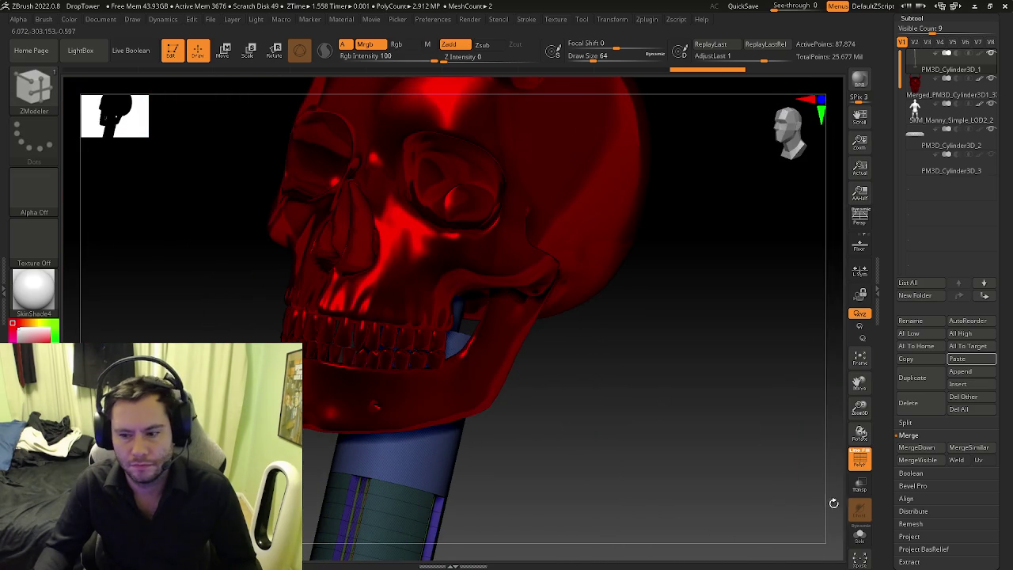
# Step: Zoom and orbit in to a top-down view of the cylinder's top
pyautogui.scroll(5, 493, 323)
pyautogui.scroll(5, 516, 323)
pyautogui.scroll(3, 498, 300)
pyautogui.moveTo(498, 306); pyautogui.dragTo(516, 230, button='right')
pyautogui.scroll(3, 561, 256)
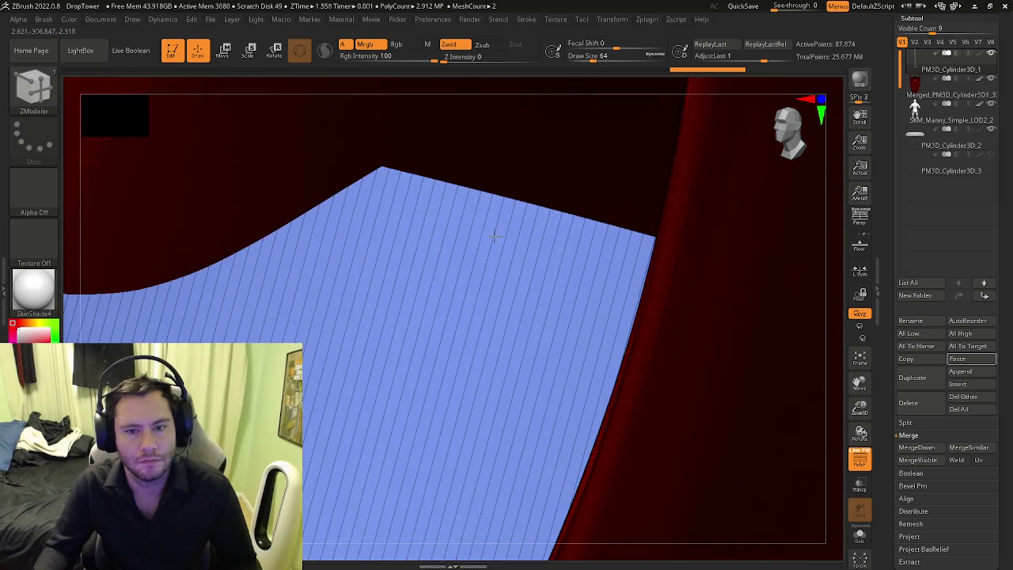
pyautogui.scroll(3, 496, 237)
pyautogui.scroll(3, 496, 238)
pyautogui.scroll(3, 500, 229)
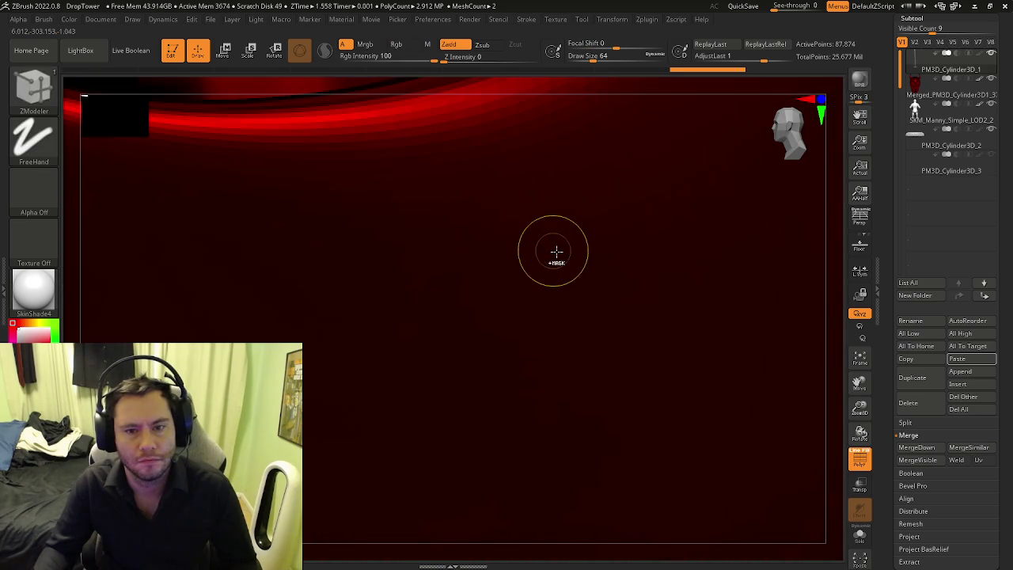
pyautogui.moveTo(831, 514); pyautogui.dragTo(561, 473)
pyautogui.moveTo(493, 283)
pyautogui.mouseDown(button='right')
pyautogui.moveTo(452, 237)
pyautogui.moveTo(464, 332)
pyautogui.moveTo(438, 359)
pyautogui.mouseUp(button='right')
# Step: Delete the teal top cap as a Flat Island, then turn off Solo
pyautogui.scroll(3, 439, 358)
pyautogui.scroll(3, 482, 362)
pyautogui.scroll(5, 410, 367)
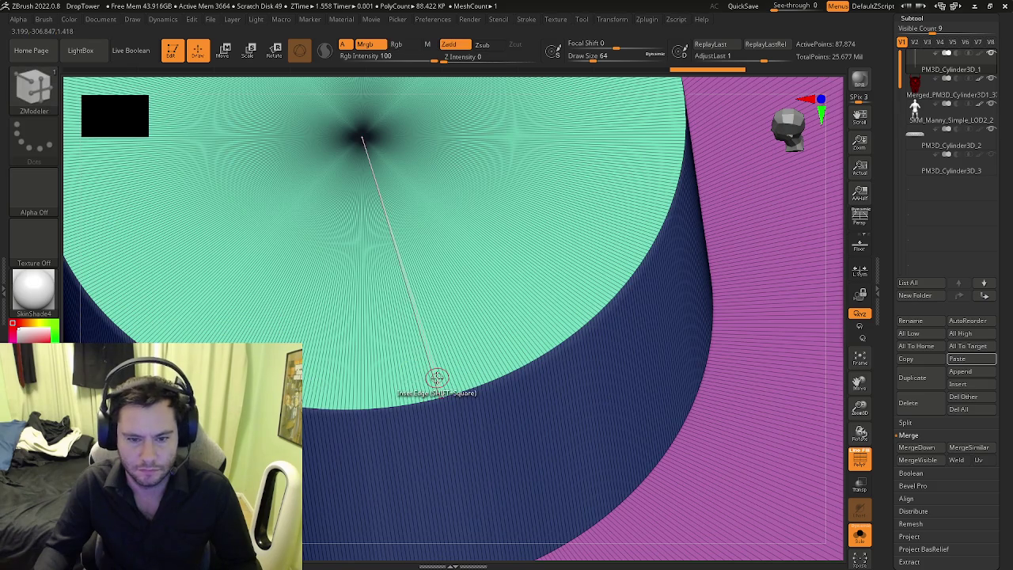
pyautogui.press('space')
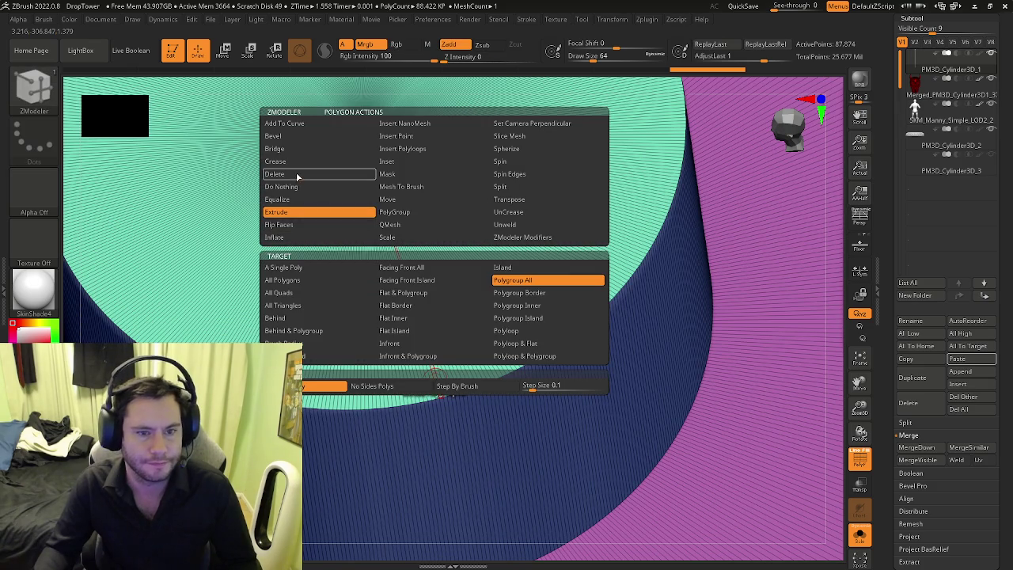
pyautogui.click(297, 175)
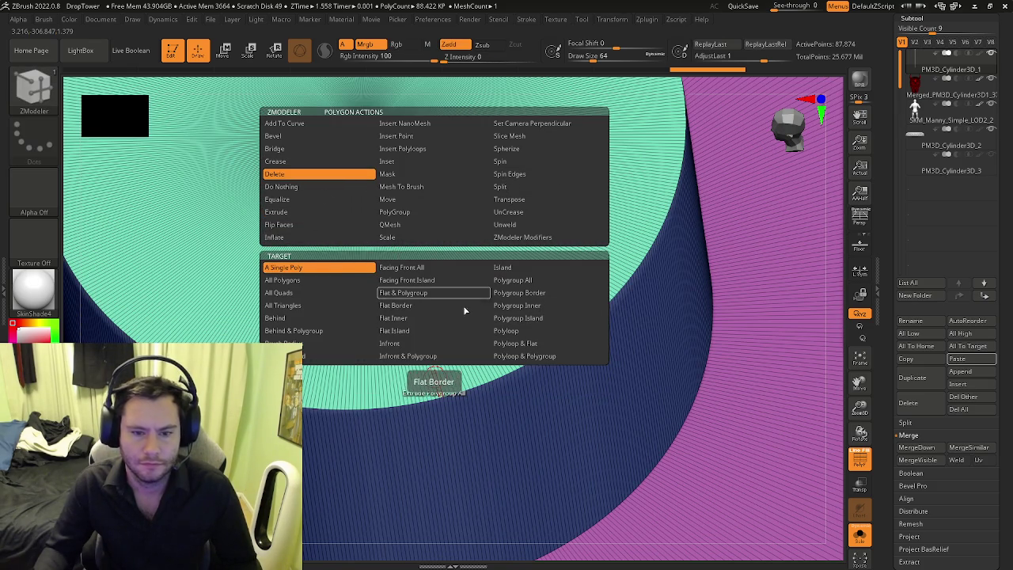
pyautogui.click(400, 331)
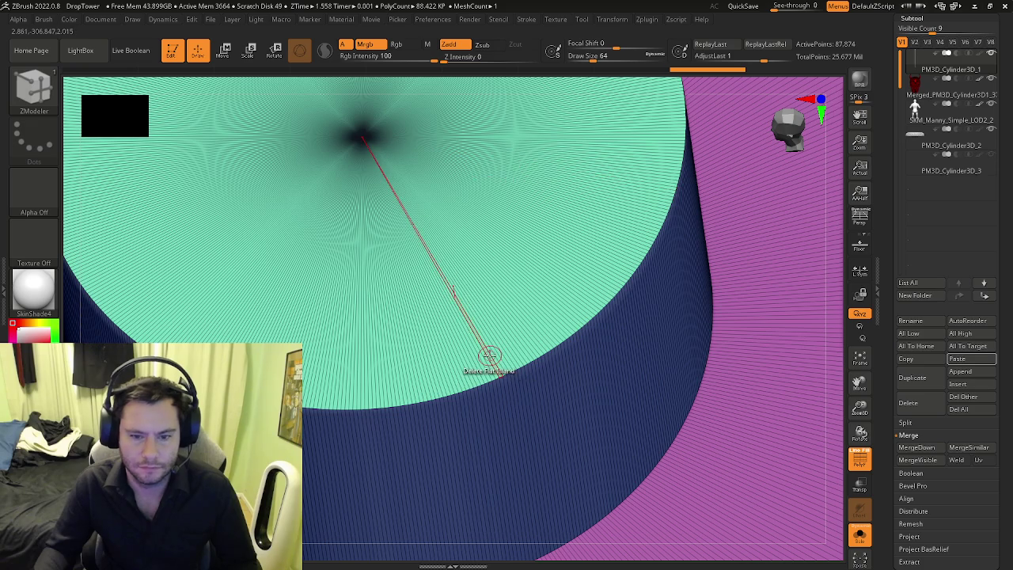
pyautogui.click(483, 361)
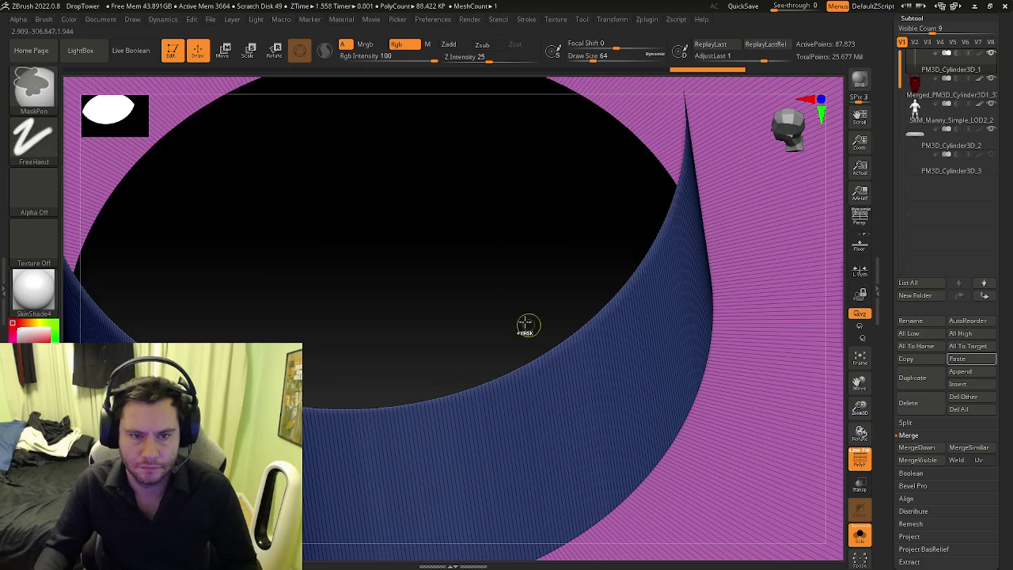
pyautogui.scroll(-5, 519, 356)
pyautogui.click(861, 556)
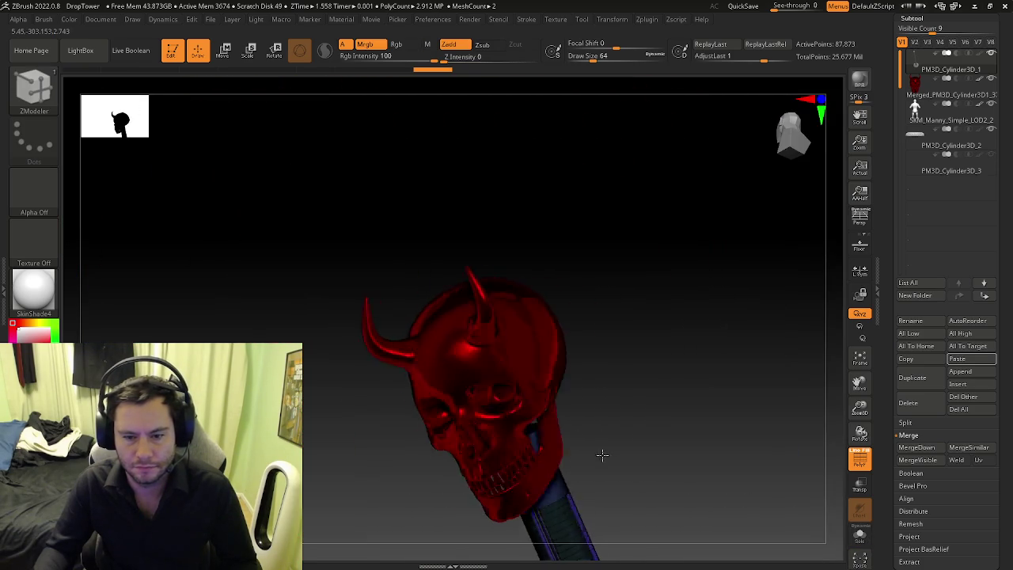
# Step: Zoom out and orbit to view the full pole and round base from above
pyautogui.moveTo(583, 442)
pyautogui.keyDown('alt'); pyautogui.mouseDown()
pyautogui.moveTo(583, 266)
pyautogui.moveTo(616, 282)
pyautogui.moveTo(568, 293)
pyautogui.moveTo(586, 296)
pyautogui.mouseUp(); pyautogui.keyUp('alt')
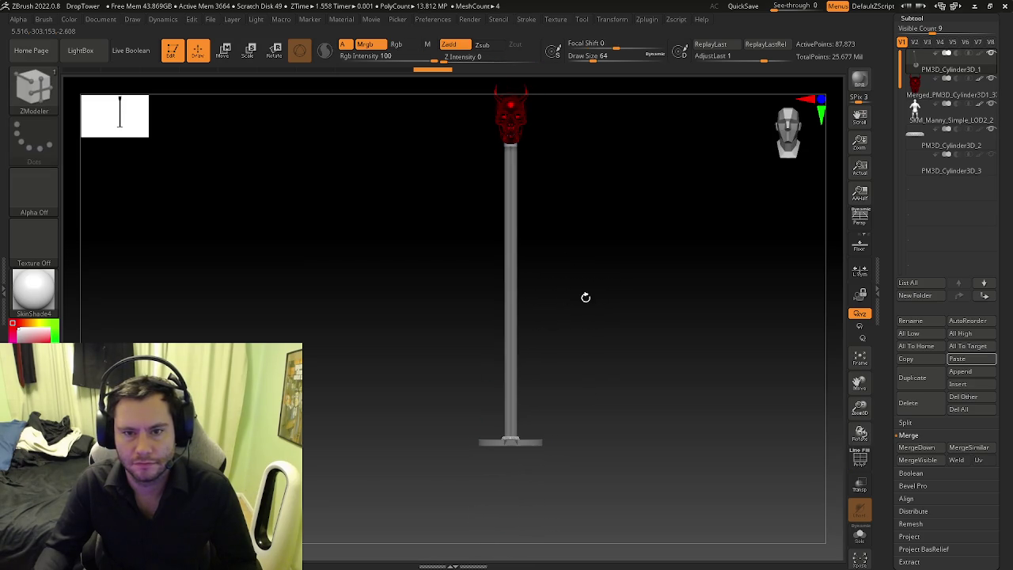
pyautogui.moveTo(573, 227)
pyautogui.mouseDown()
pyautogui.moveTo(584, 262)
pyautogui.moveTo(545, 237)
pyautogui.mouseUp()
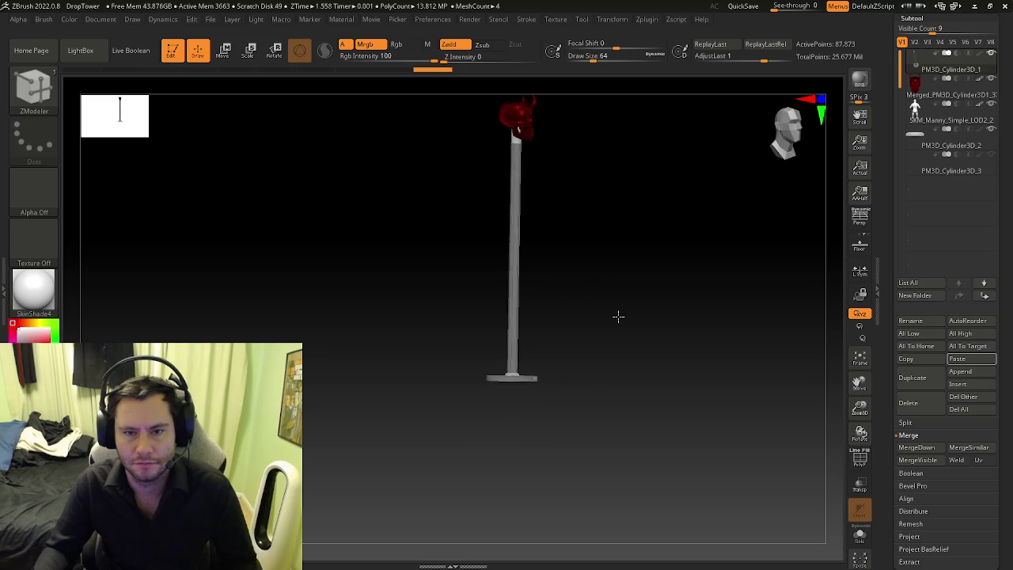
pyautogui.moveTo(658, 316)
pyautogui.mouseDown()
pyautogui.moveTo(753, 321)
pyautogui.moveTo(697, 314)
pyautogui.mouseUp()
pyautogui.moveTo(494, 367)
pyautogui.keyDown('alt'); pyautogui.mouseDown()
pyautogui.moveTo(546, 474)
pyautogui.moveTo(528, 405)
pyautogui.moveTo(607, 346)
pyautogui.moveTo(602, 444)
pyautogui.moveTo(625, 475)
pyautogui.moveTo(633, 459)
pyautogui.moveTo(602, 396)
pyautogui.mouseUp(); pyautogui.keyUp('alt')
pyautogui.moveTo(511, 297)
pyautogui.mouseDown()
pyautogui.moveTo(543, 310)
pyautogui.moveTo(534, 323)
pyautogui.moveTo(392, 330)
pyautogui.moveTo(447, 473)
pyautogui.mouseUp()
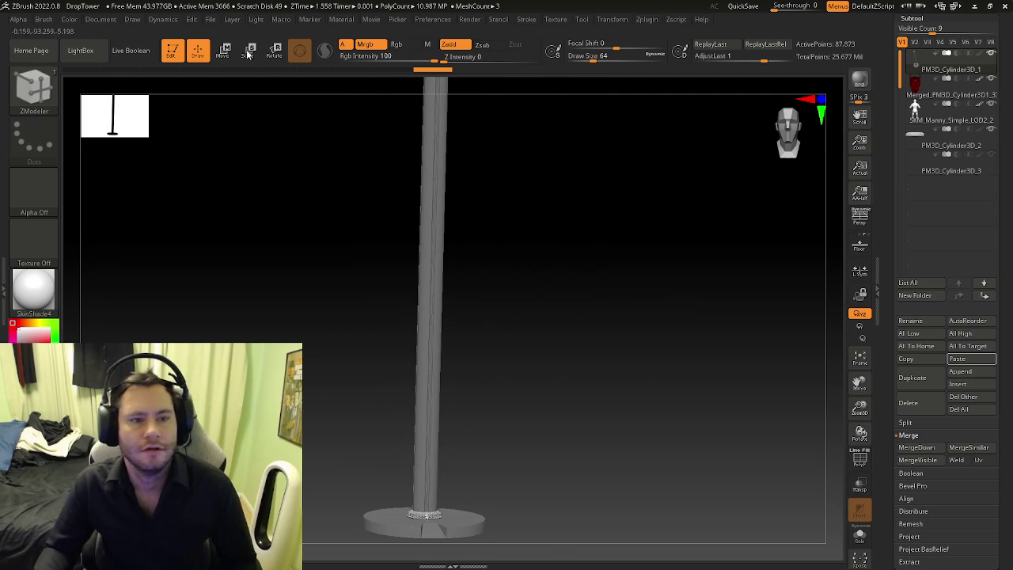
# Step: Save the project over DropTower.zpr, confirming the overwrite
pyautogui.click(210, 20)
pyautogui.click(286, 46)
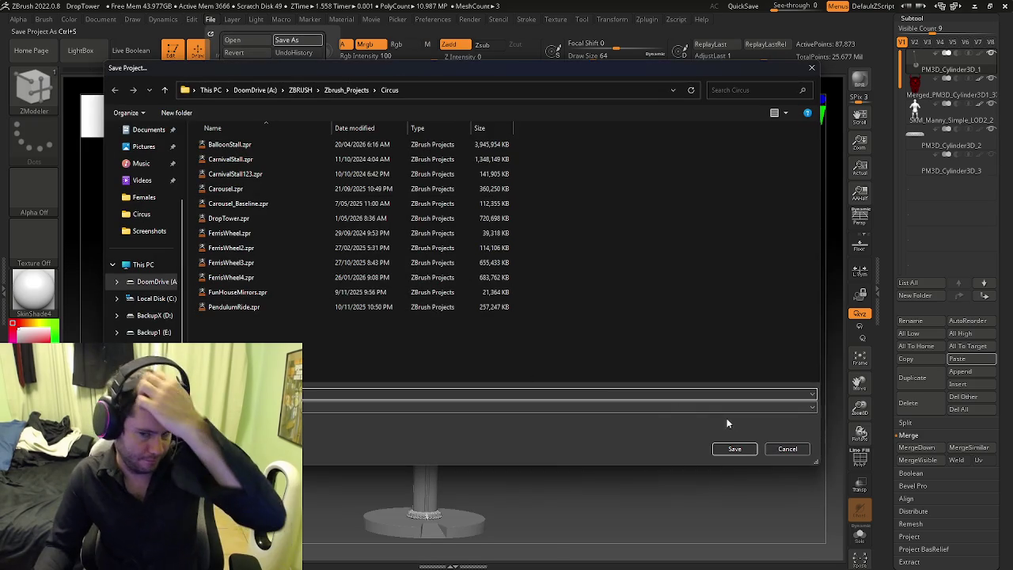
pyautogui.click(735, 449)
pyautogui.click(532, 277)
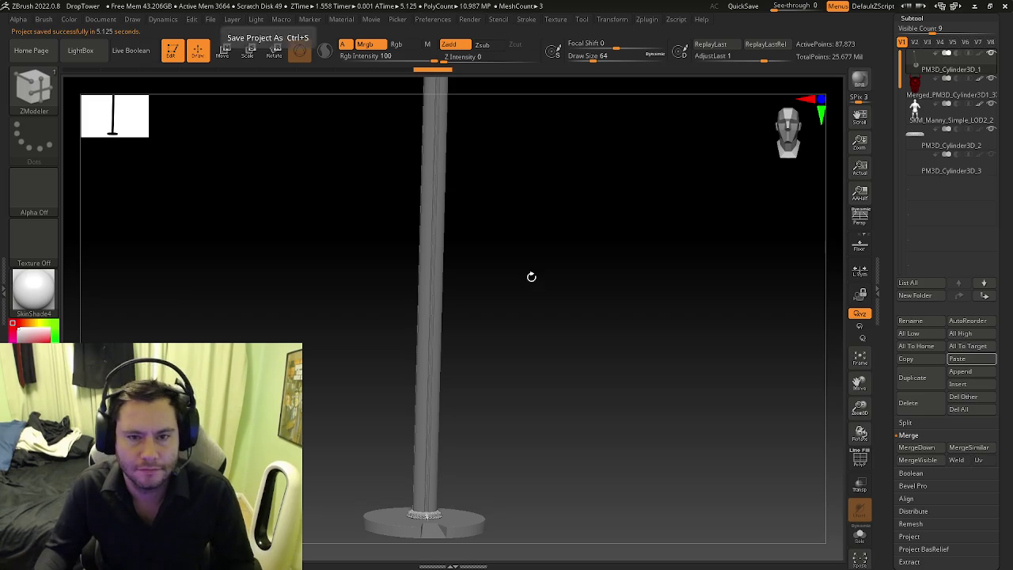
# Step: Rotate the pole to a front view and close ZBrush
pyautogui.click(210, 21)
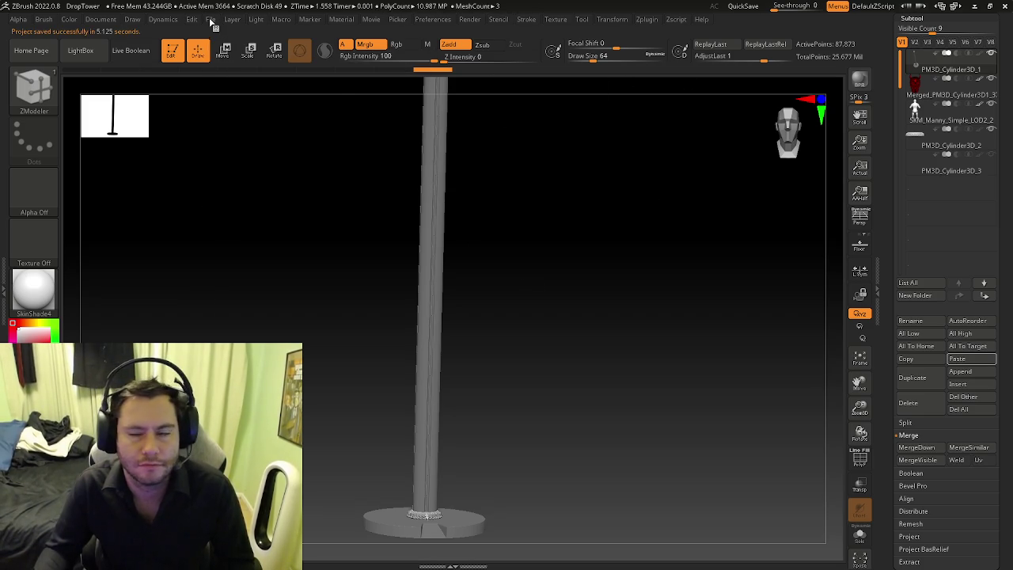
pyautogui.moveTo(731, 159)
pyautogui.mouseDown()
pyautogui.moveTo(622, 217)
pyautogui.moveTo(623, 201)
pyautogui.moveTo(548, 282)
pyautogui.moveTo(672, 316)
pyautogui.moveTo(649, 407)
pyautogui.moveTo(572, 352)
pyautogui.moveTo(620, 398)
pyautogui.moveTo(554, 372)
pyautogui.moveTo(403, 357)
pyautogui.moveTo(292, 139)
pyautogui.mouseUp()
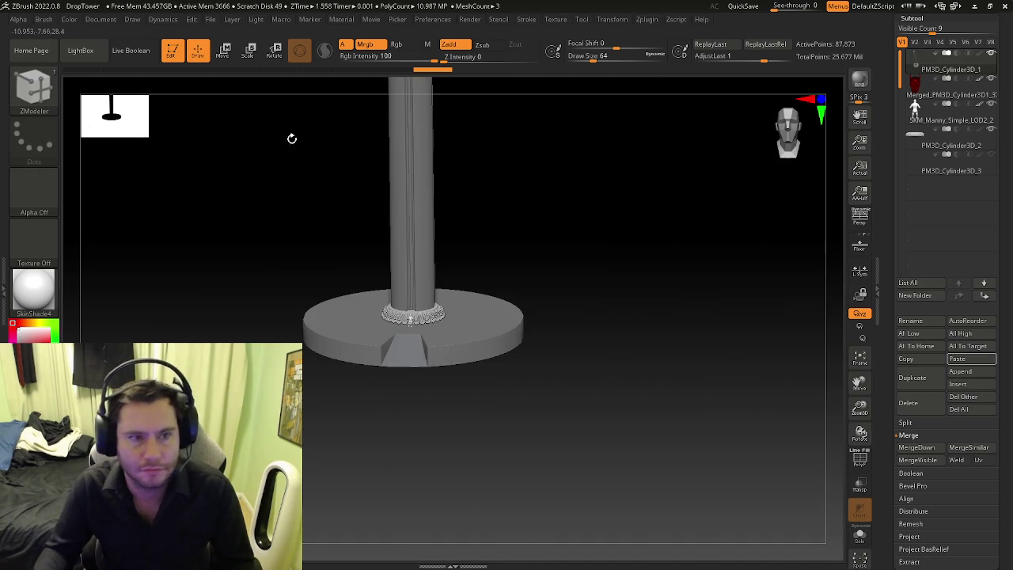
pyautogui.click(1006, 7)
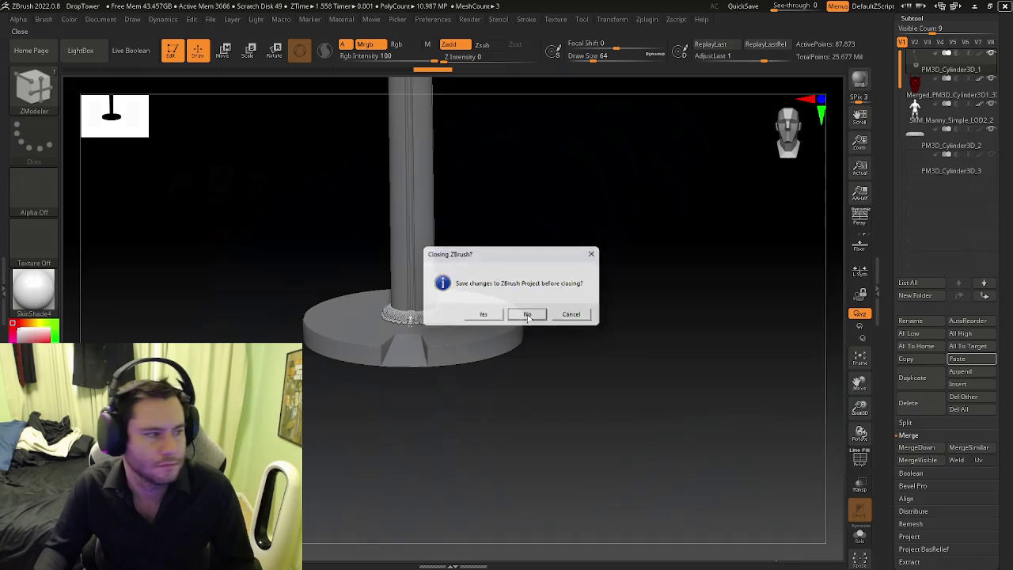
# Step: Close without saving changes and relaunch ZBrush 2022 via a Start search for 'zbrush'
pyautogui.click(528, 316)
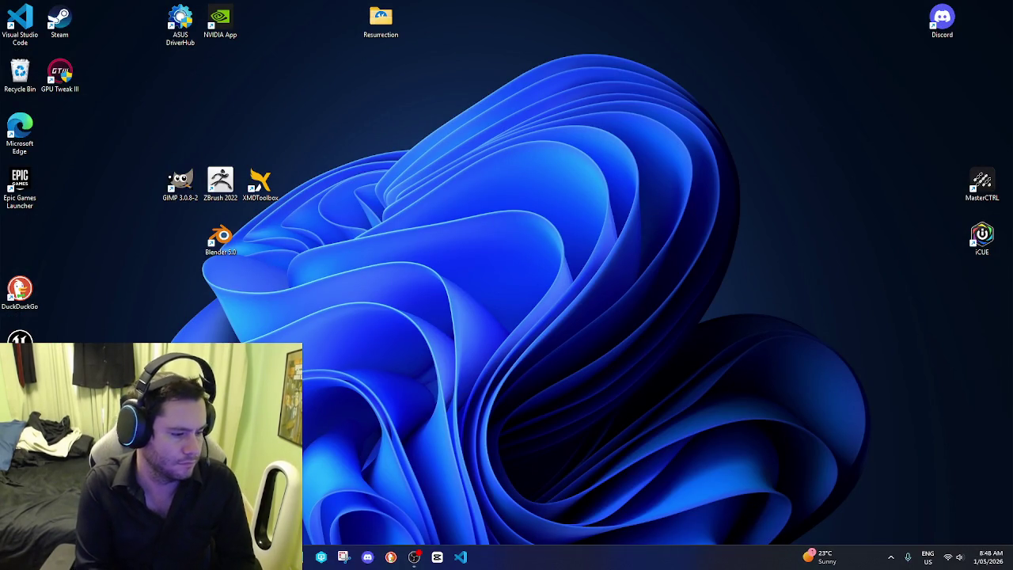
pyautogui.press('super')
pyautogui.write('zbrush')
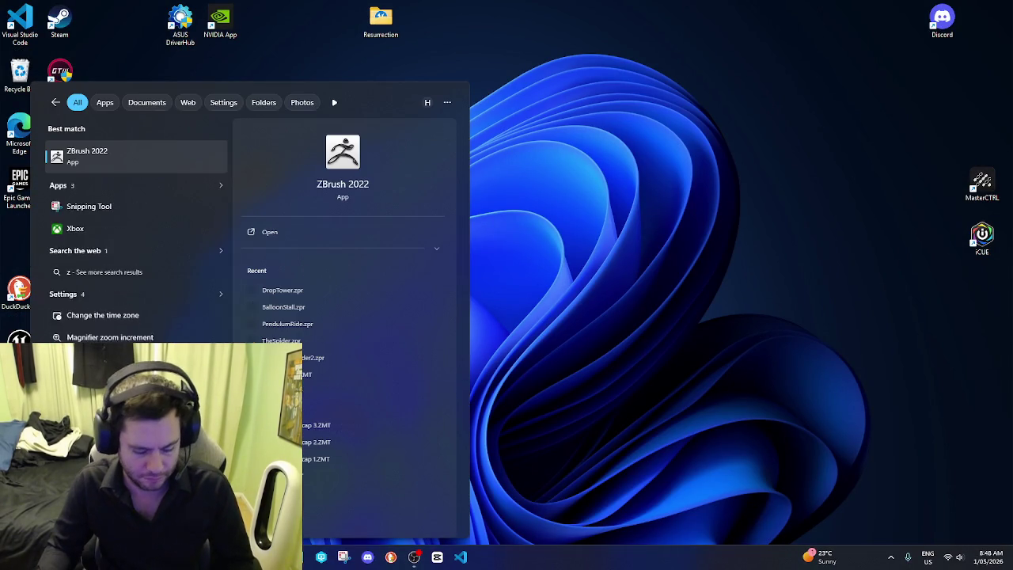
pyautogui.click(113, 161)
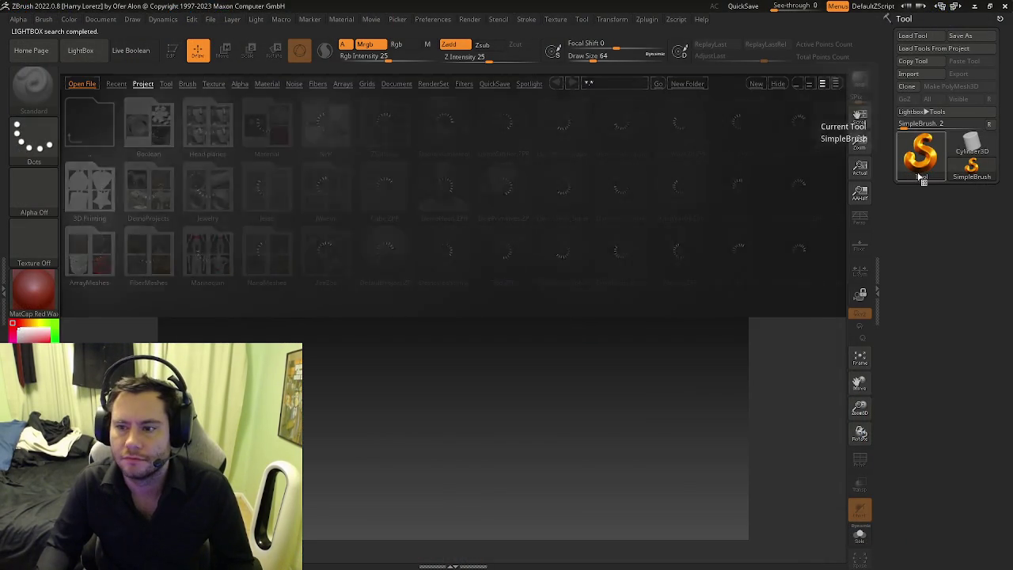
# Step: Select Cylinder3D, hide LightBox to clear the canvas, and reopen the Tool picker
pyautogui.click(920, 176)
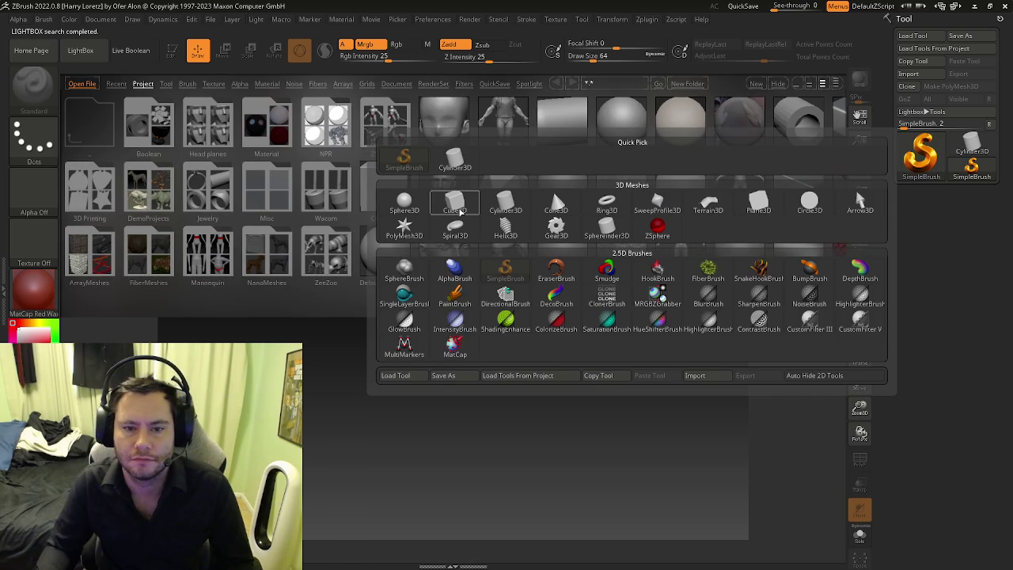
pyautogui.click(504, 204)
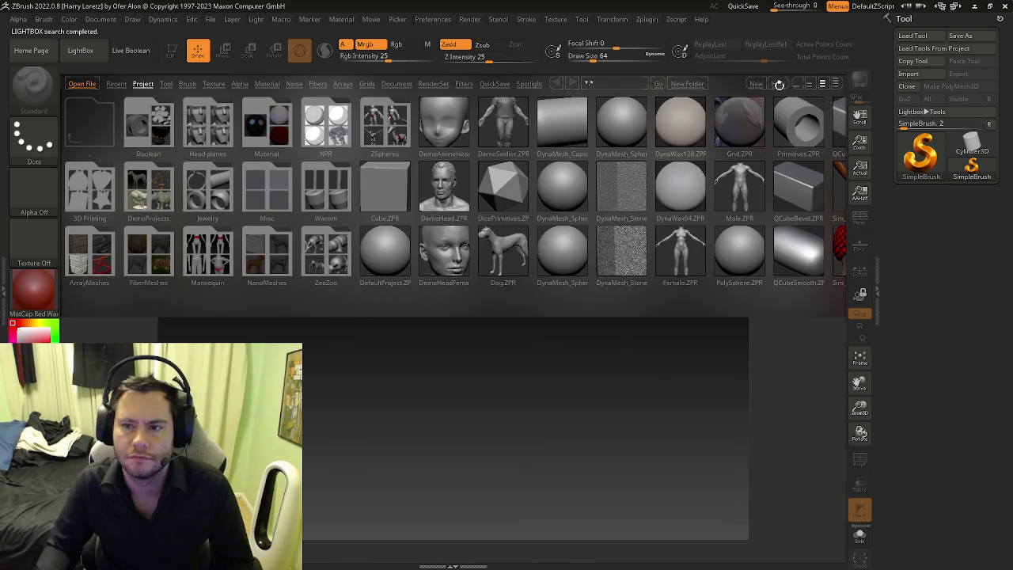
pyautogui.press(',')
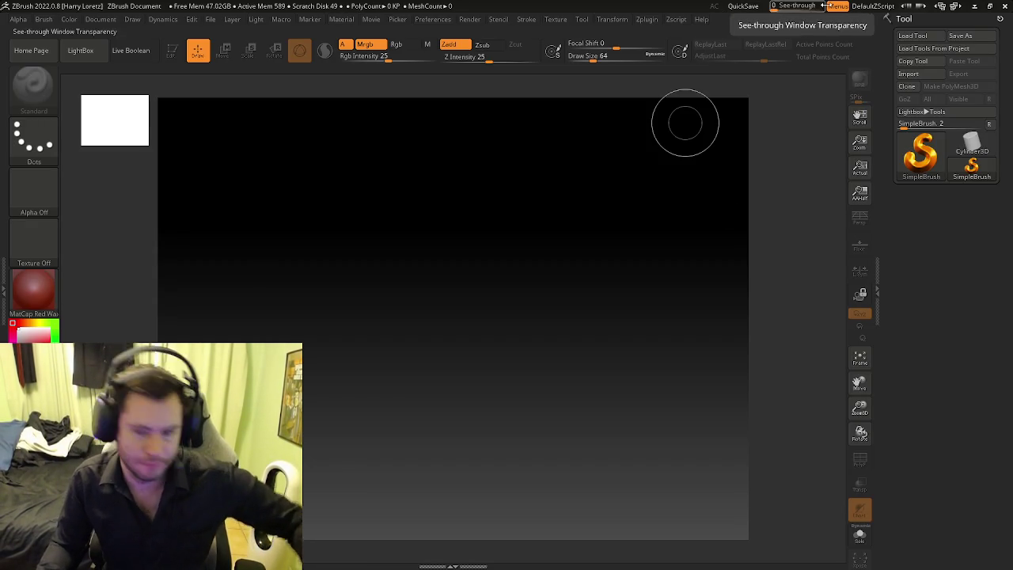
pyautogui.moveTo(803, 238); pyautogui.dragTo(773, 251)
pyautogui.rightClick(774, 251)
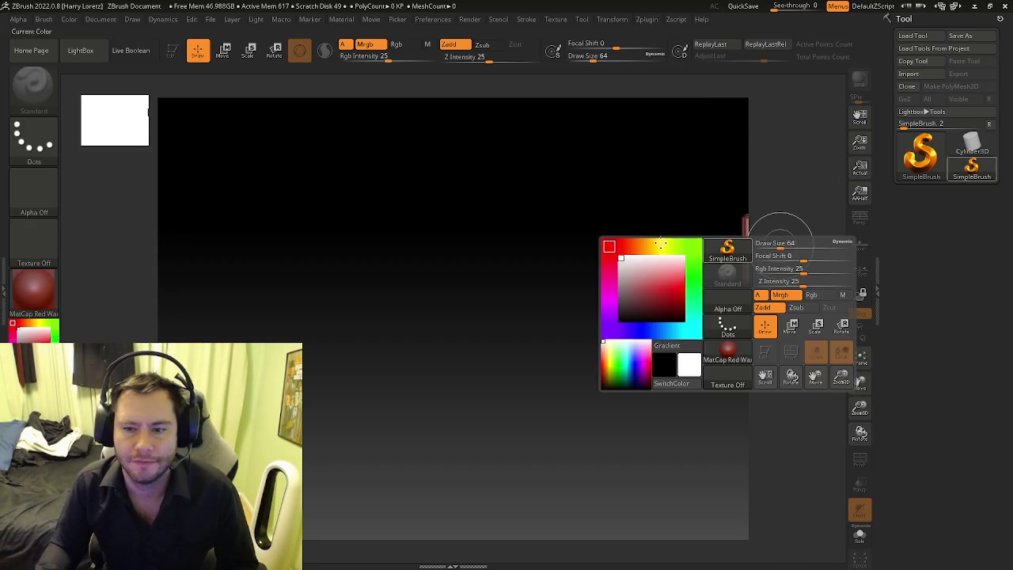
pyautogui.click(921, 154)
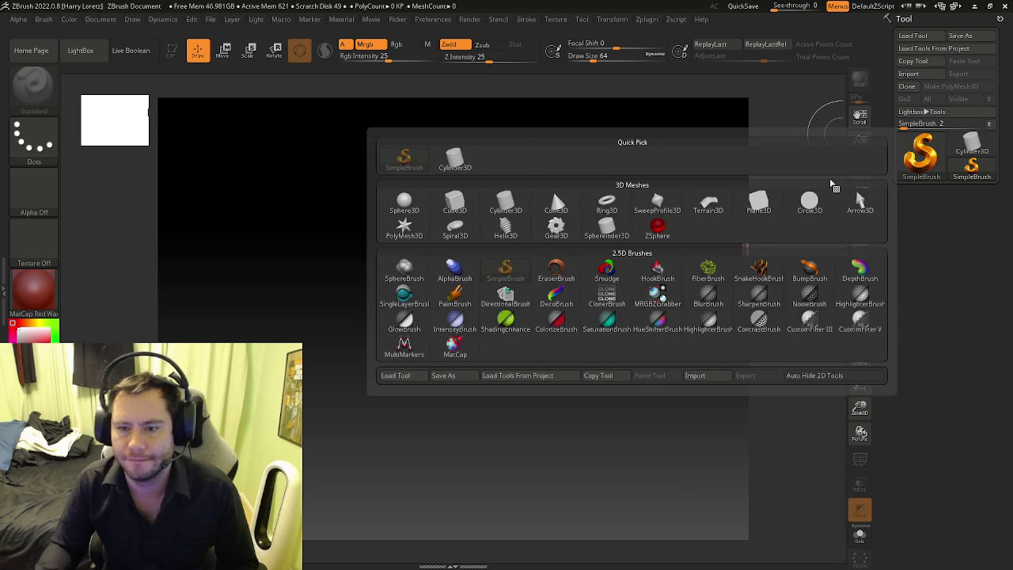
# Step: Draw a cube primitive on the canvas, enter Edit mode and make it a PolyMesh3D
pyautogui.press('ctrl')
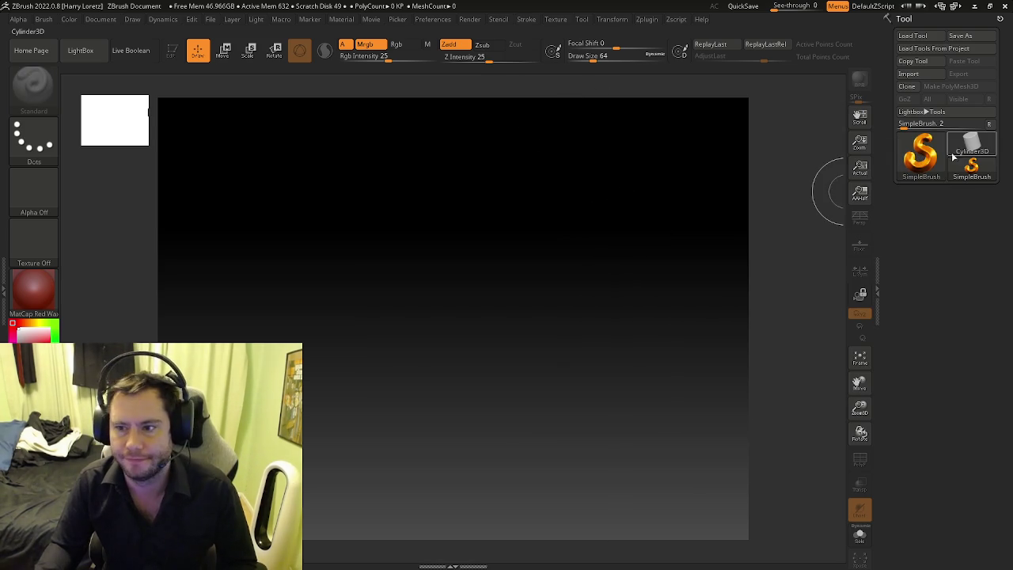
pyautogui.click(920, 152)
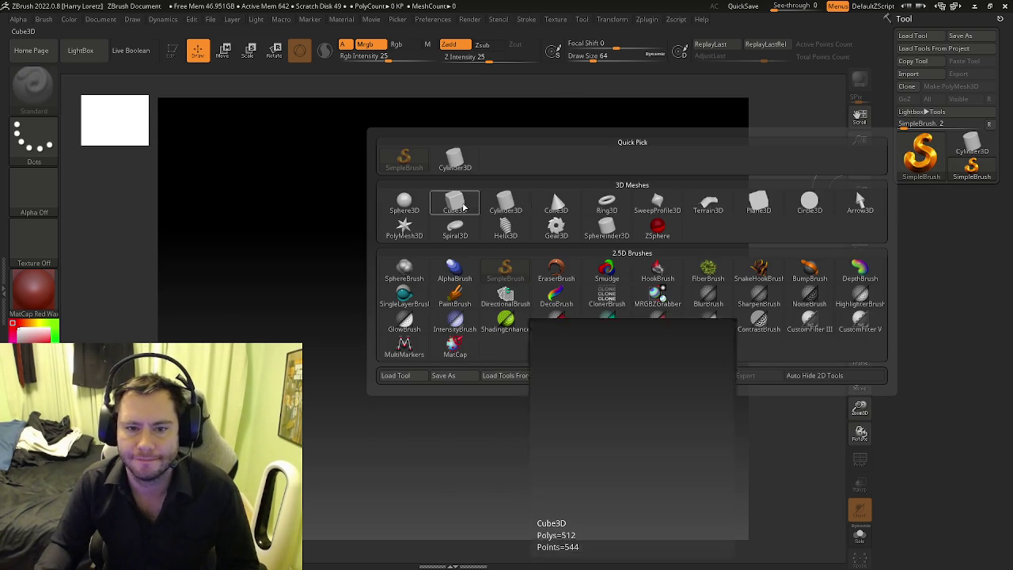
pyautogui.click(455, 203)
pyautogui.moveTo(475, 262); pyautogui.dragTo(611, 283)
pyautogui.press('t')
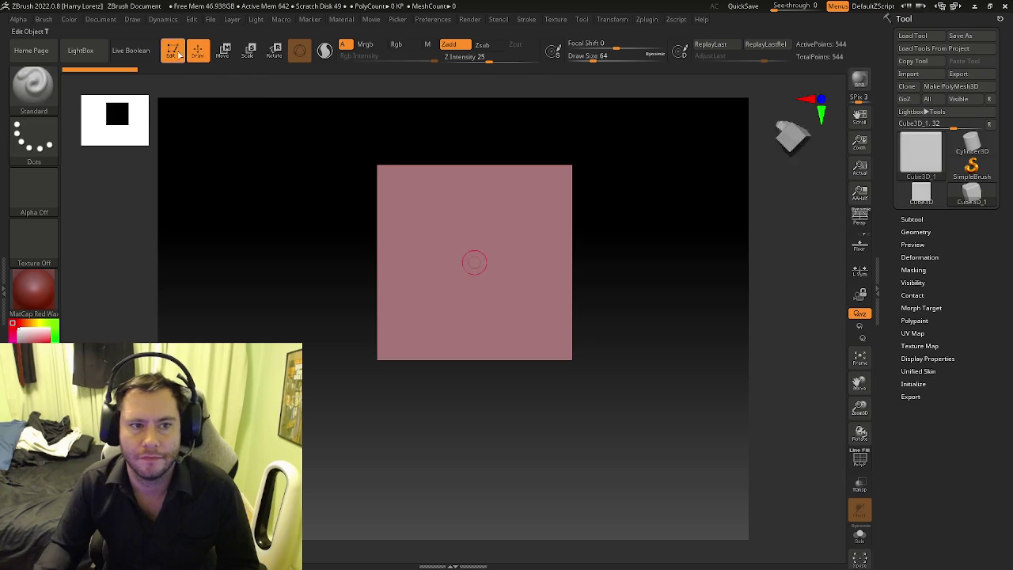
pyautogui.click(951, 87)
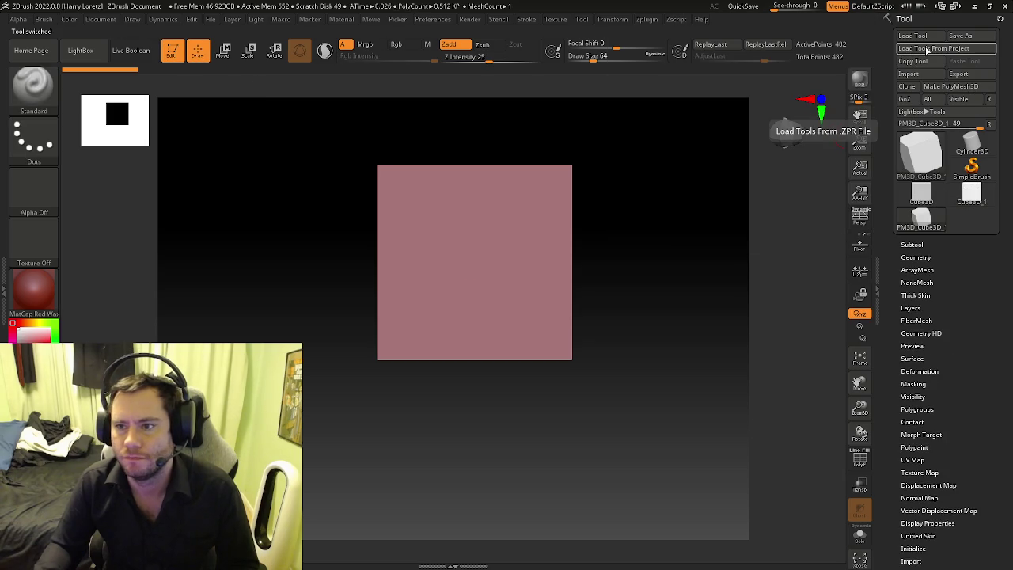
# Step: Import Hexagon Shape1.fbx from BackupX (D:) > D > FBX Exports > ZBrushTools_Misc
pyautogui.click(910, 74)
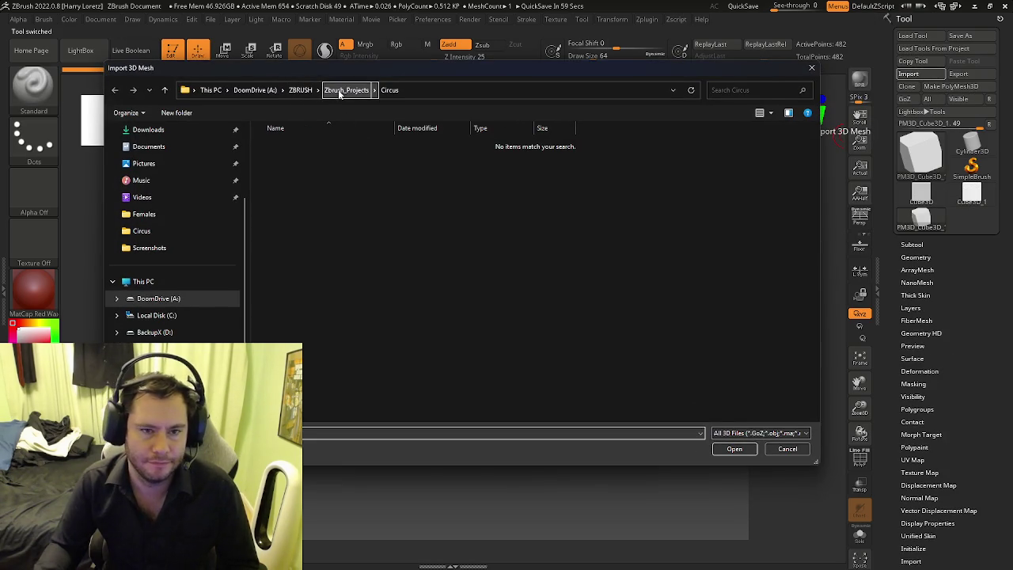
pyautogui.click(340, 90)
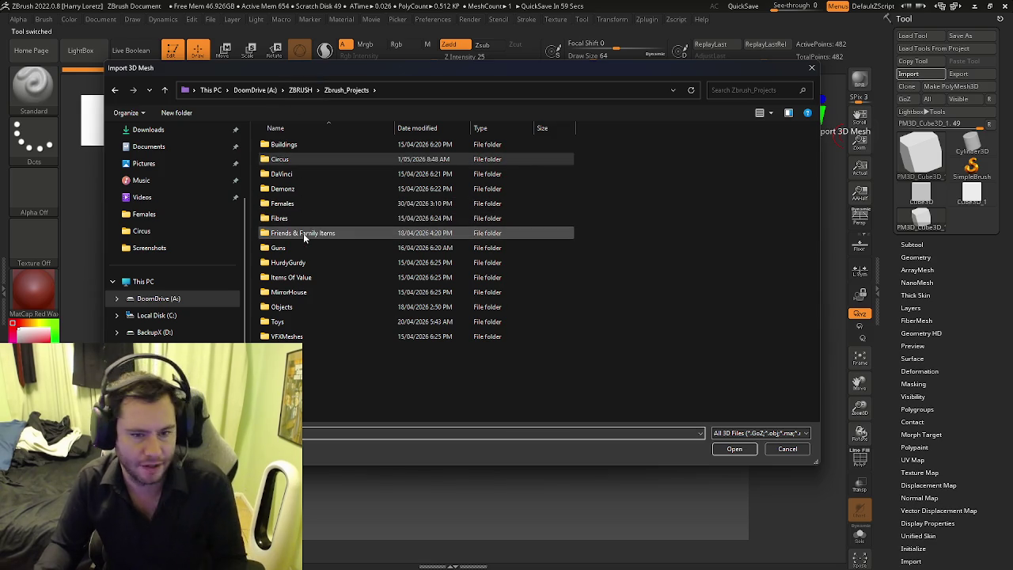
pyautogui.doubleClick(279, 306)
pyautogui.click(339, 89)
pyautogui.click(300, 89)
pyautogui.click(255, 90)
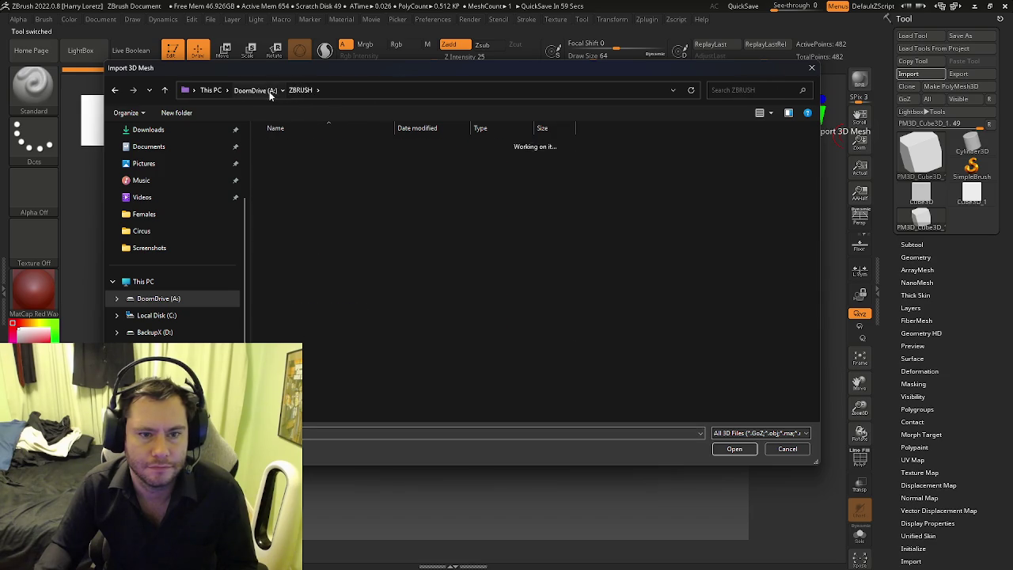
pyautogui.click(190, 332)
pyautogui.doubleClick(297, 160)
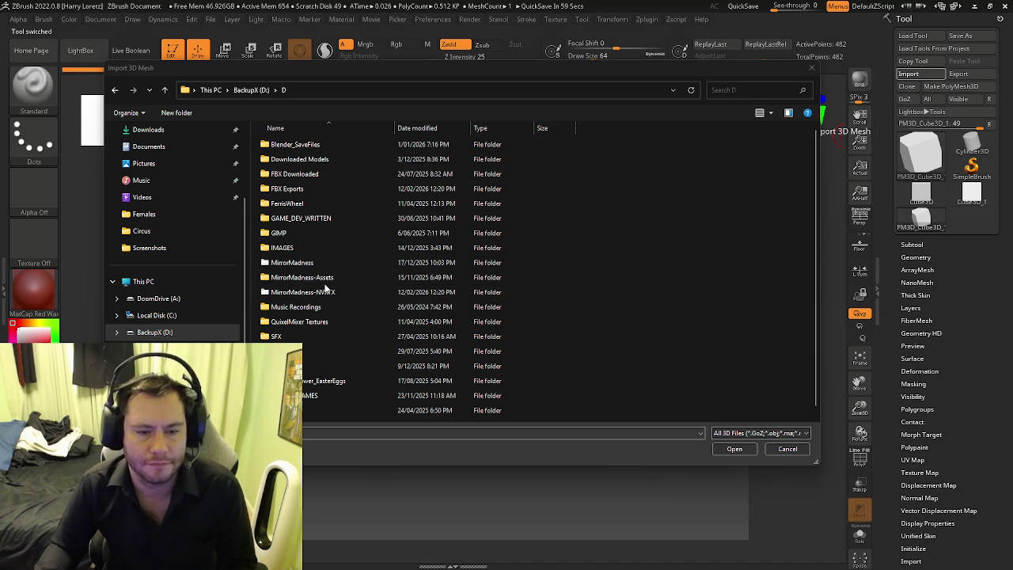
pyautogui.doubleClick(305, 192)
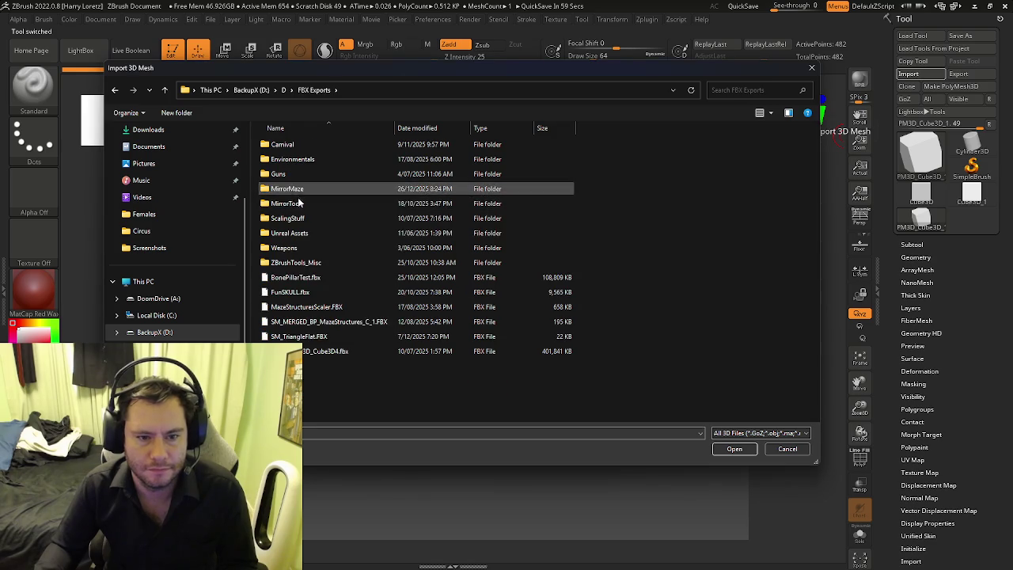
pyautogui.doubleClick(310, 262)
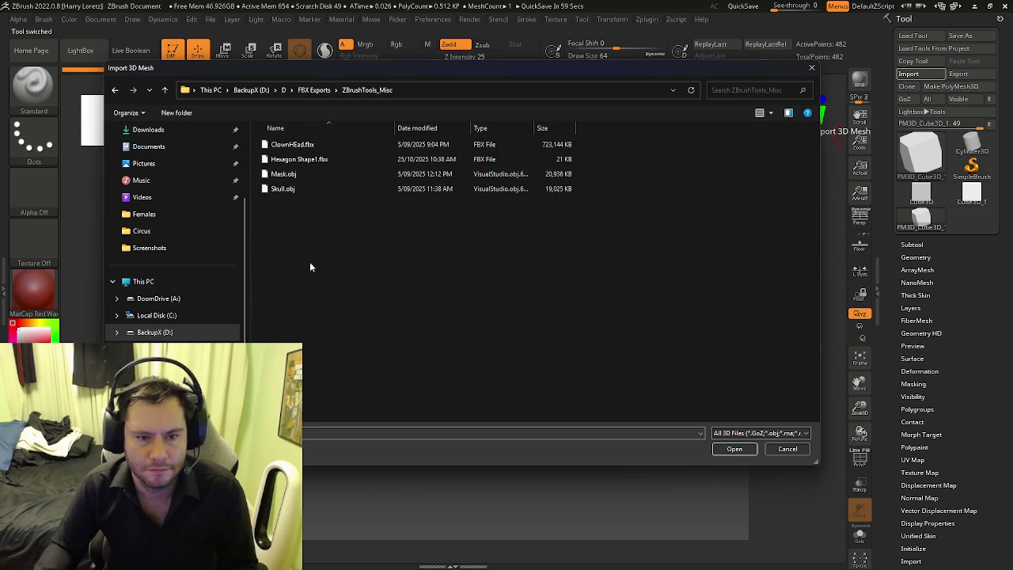
pyautogui.click(342, 161)
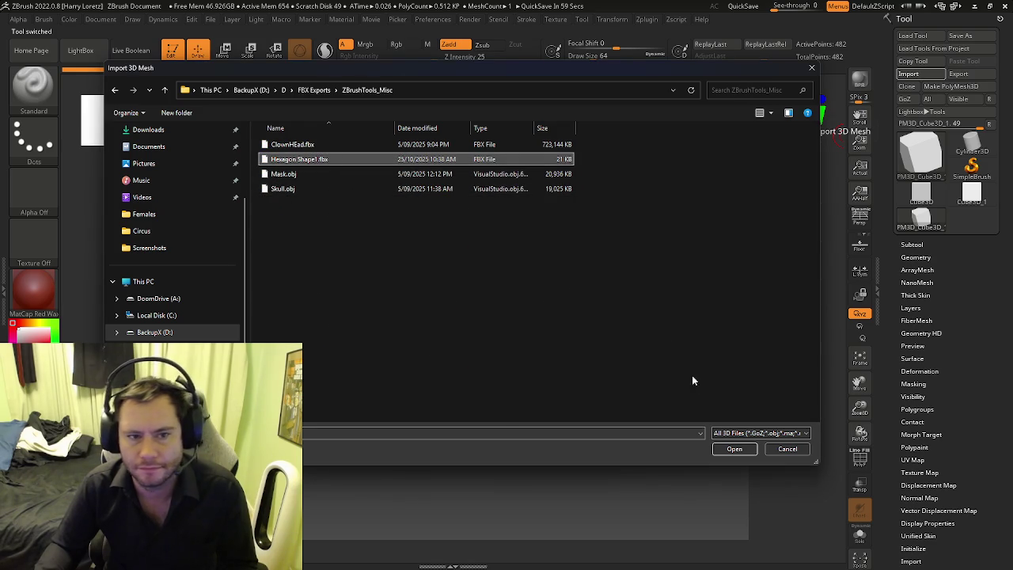
pyautogui.click(730, 451)
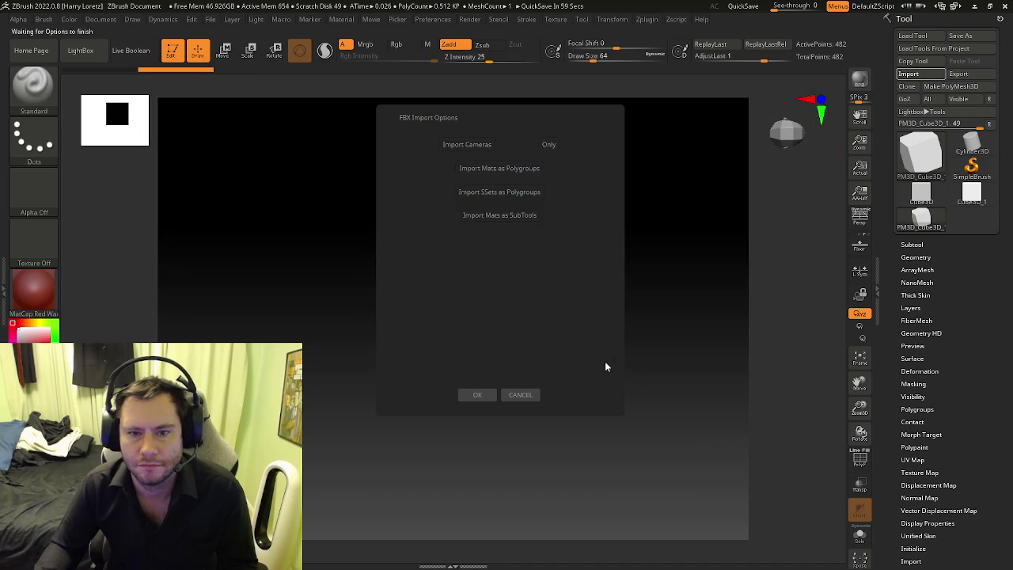
# Step: Accept the FBX import options and show the hexagon's PolyFrame wireframe
pyautogui.click(488, 396)
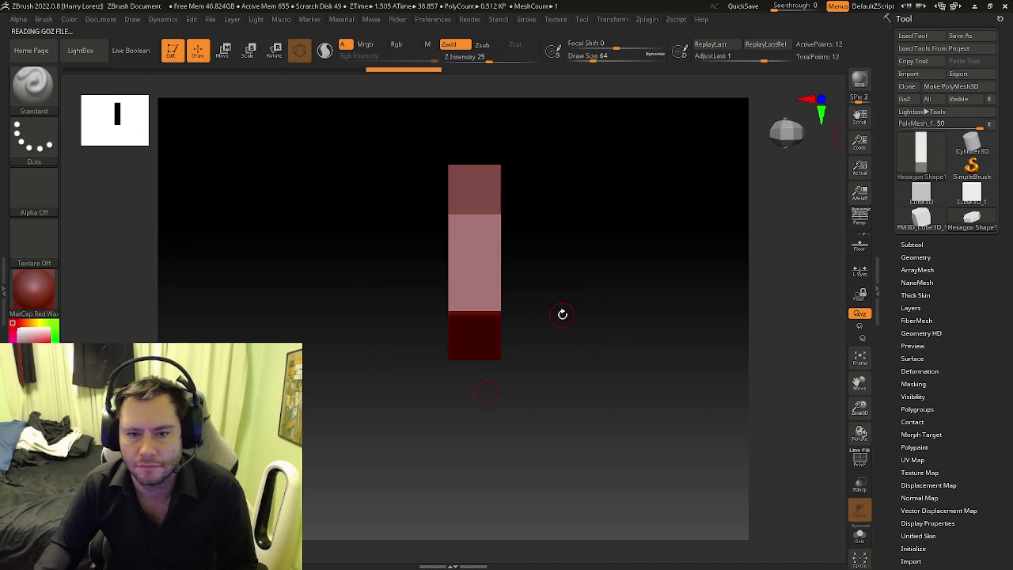
pyautogui.moveTo(553, 229); pyautogui.dragTo(514, 256)
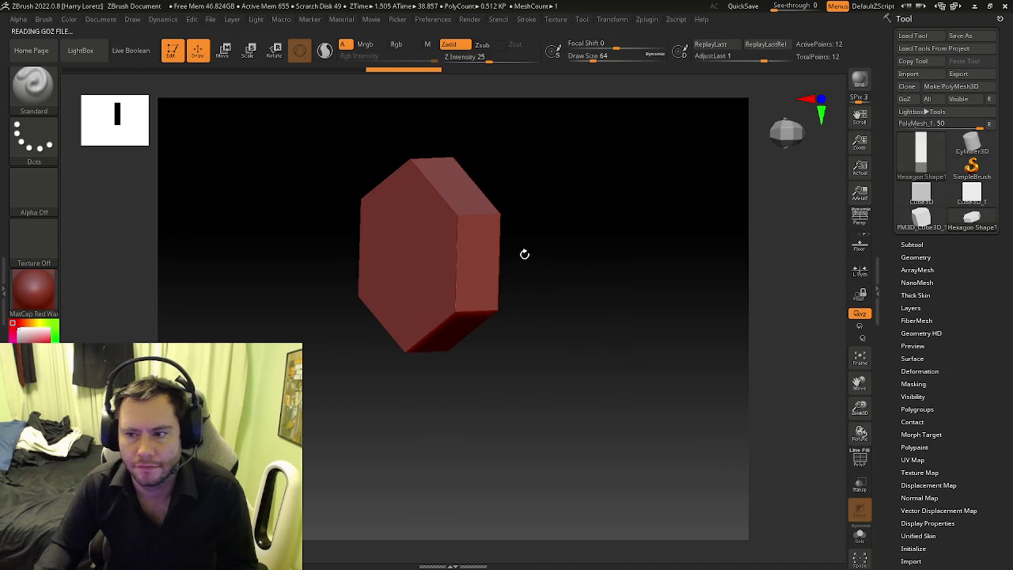
pyautogui.click(911, 244)
pyautogui.moveTo(583, 265)
pyautogui.mouseDown()
pyautogui.moveTo(602, 233)
pyautogui.moveTo(747, 132)
pyautogui.mouseUp()
pyautogui.click(822, 103)
pyautogui.moveTo(612, 217)
pyautogui.mouseDown()
pyautogui.moveTo(610, 243)
pyautogui.moveTo(627, 224)
pyautogui.moveTo(513, 233)
pyautogui.moveTo(482, 274)
pyautogui.moveTo(507, 262)
pyautogui.mouseUp()
pyautogui.hotkey('shift', 'f')
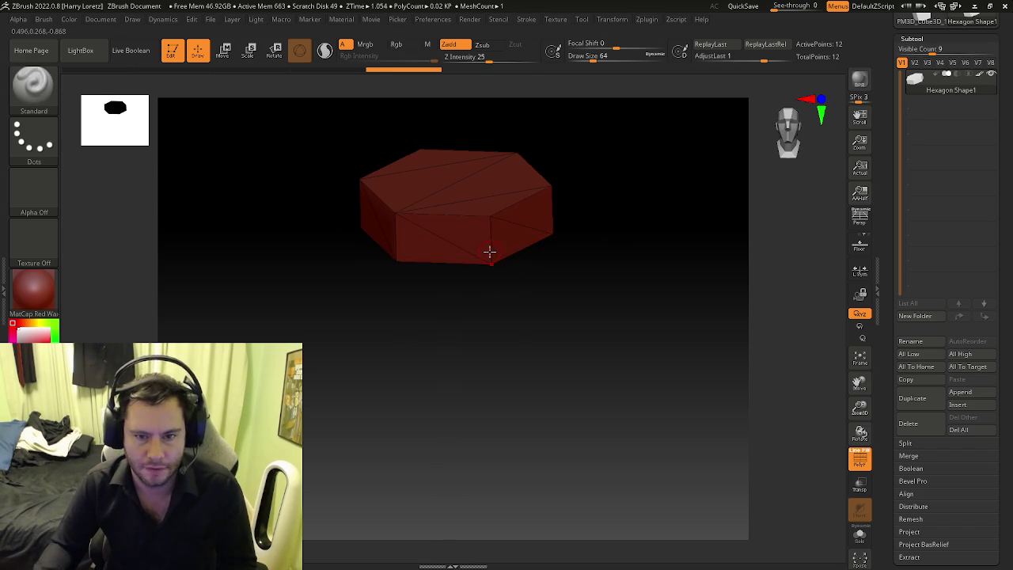
# Step: With ZModeler's Delete action, remove two edges on the hexagon's side
pyautogui.press('b')
pyautogui.press('z')
pyautogui.press('m')
pyautogui.press('space')
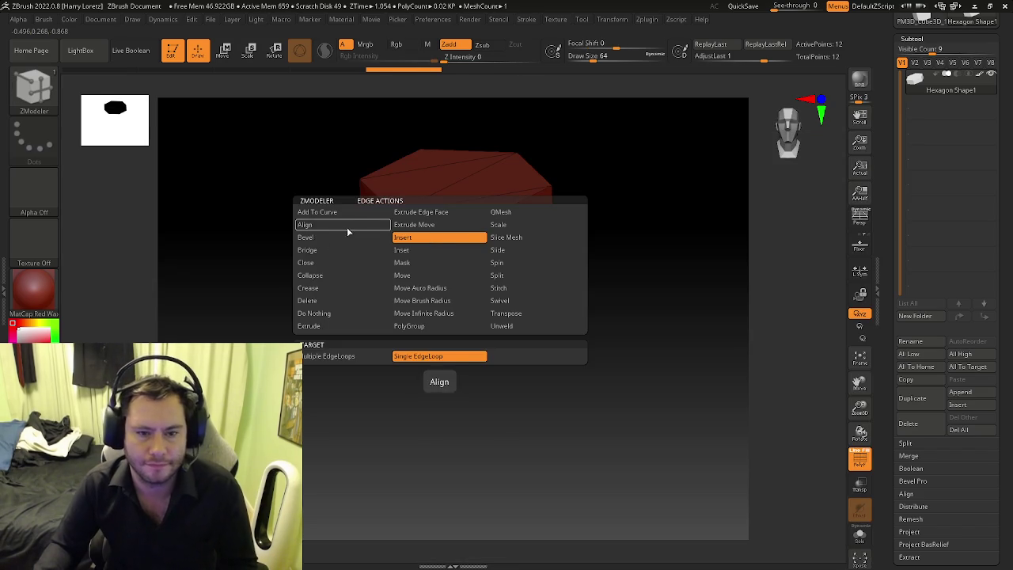
pyautogui.click(309, 300)
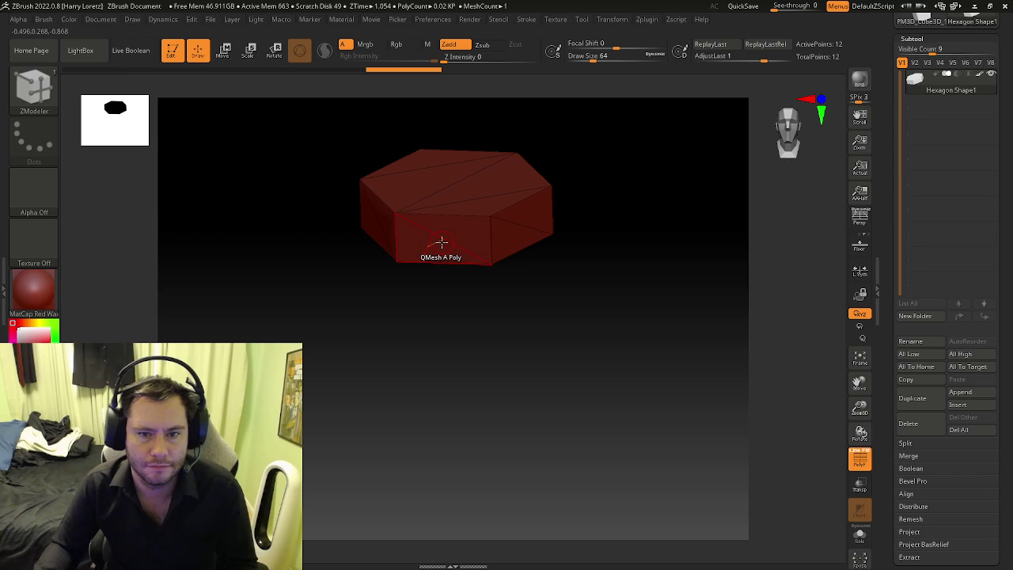
pyautogui.click(380, 222)
pyautogui.click(518, 233)
pyautogui.moveTo(448, 293)
pyautogui.mouseDown(button='right')
pyautogui.moveTo(472, 306)
pyautogui.moveTo(384, 235)
pyautogui.moveTo(374, 282)
pyautogui.moveTo(403, 316)
pyautogui.moveTo(407, 389)
pyautogui.moveTo(377, 281)
pyautogui.moveTo(400, 309)
pyautogui.mouseUp(button='right')
# Step: Delete the remaining front and right-hand faces, leaving an open bent strip
pyautogui.click(373, 287)
pyautogui.click(413, 267)
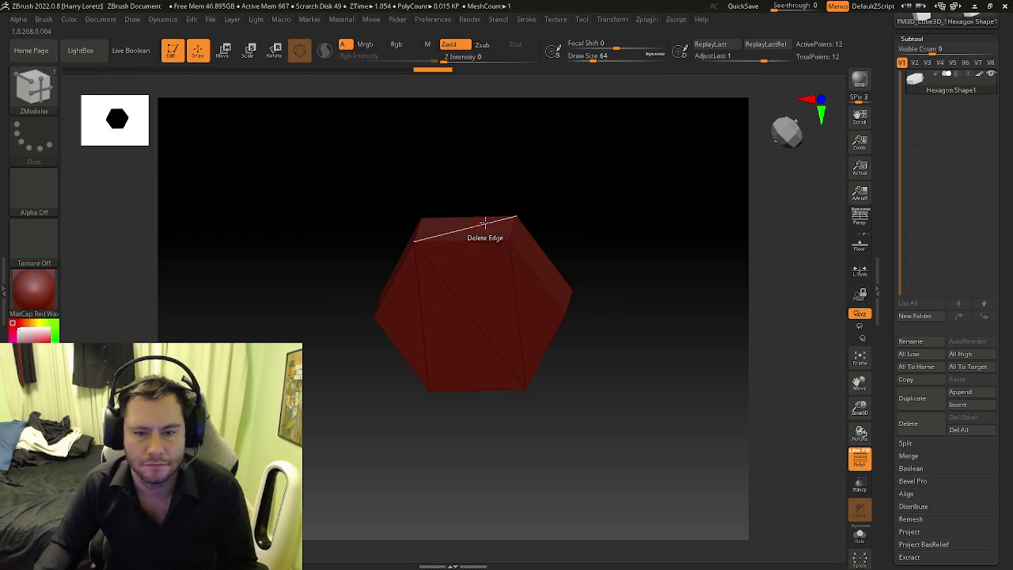
pyautogui.click(486, 247)
pyautogui.moveTo(486, 247); pyautogui.dragTo(482, 224, button='right')
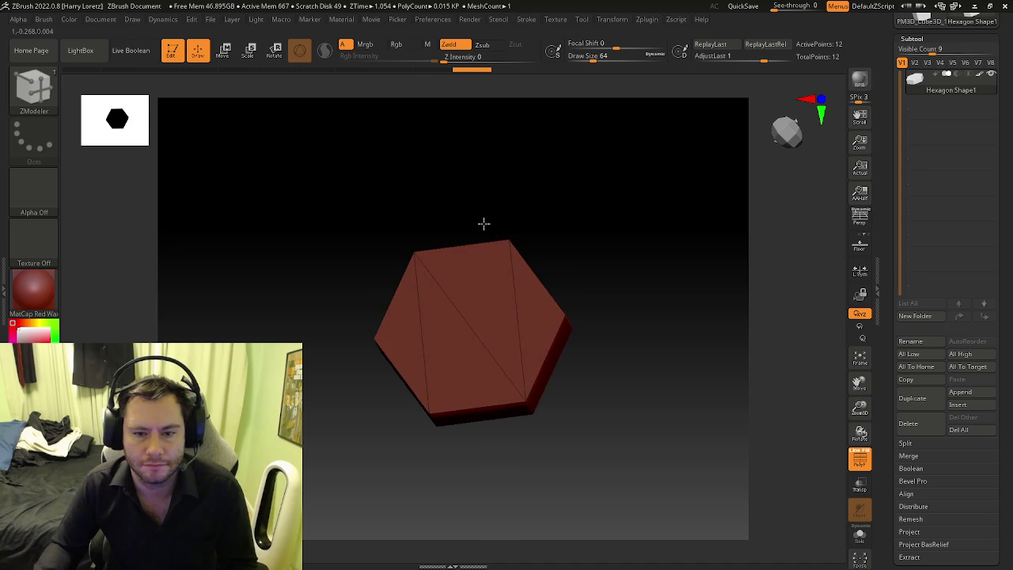
pyautogui.click(426, 323)
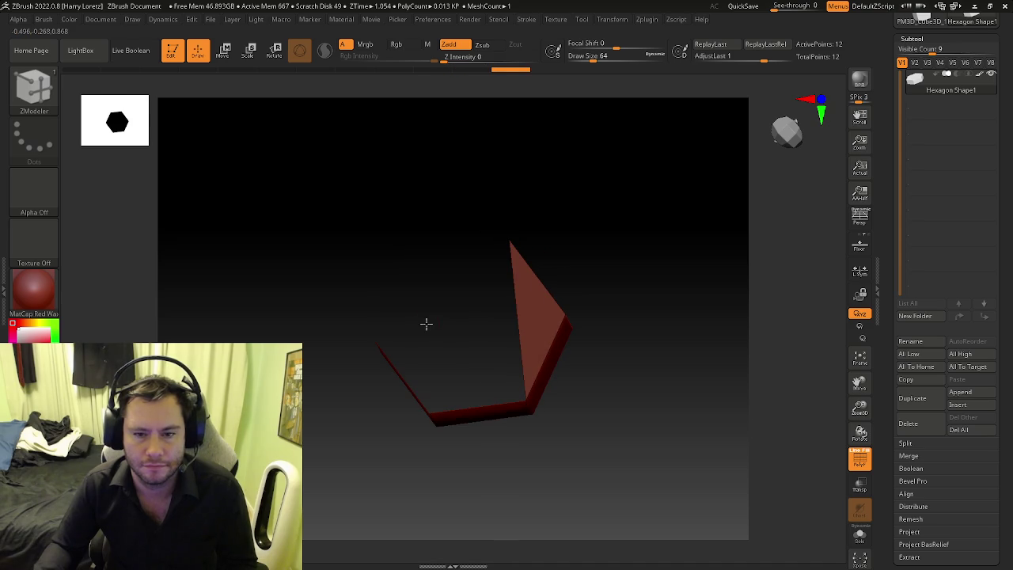
pyautogui.click(515, 308)
pyautogui.moveTo(502, 328)
pyautogui.mouseDown(button='right')
pyautogui.moveTo(498, 222)
pyautogui.moveTo(473, 361)
pyautogui.mouseUp(button='right')
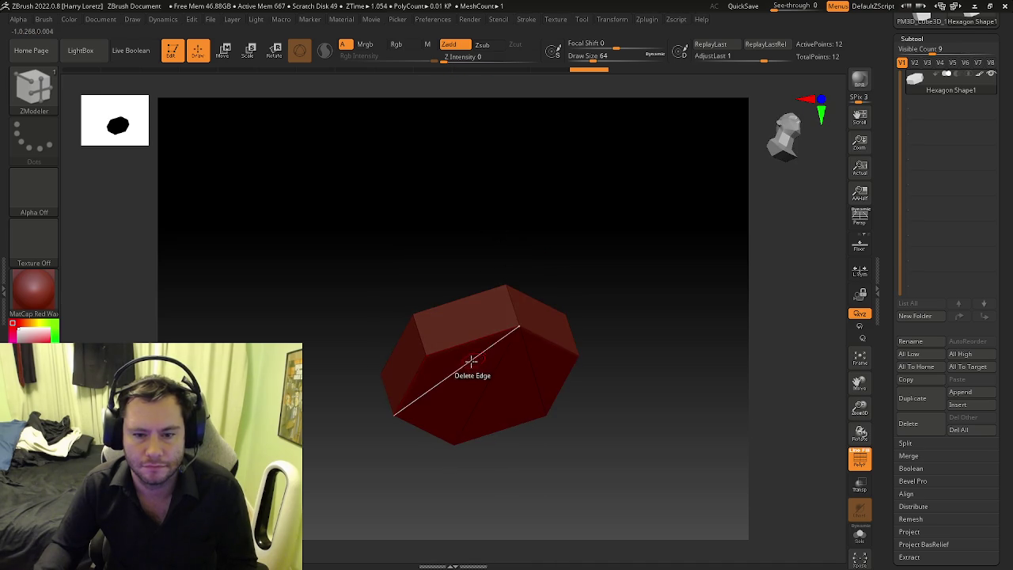
pyautogui.click(481, 366)
pyautogui.click(532, 367)
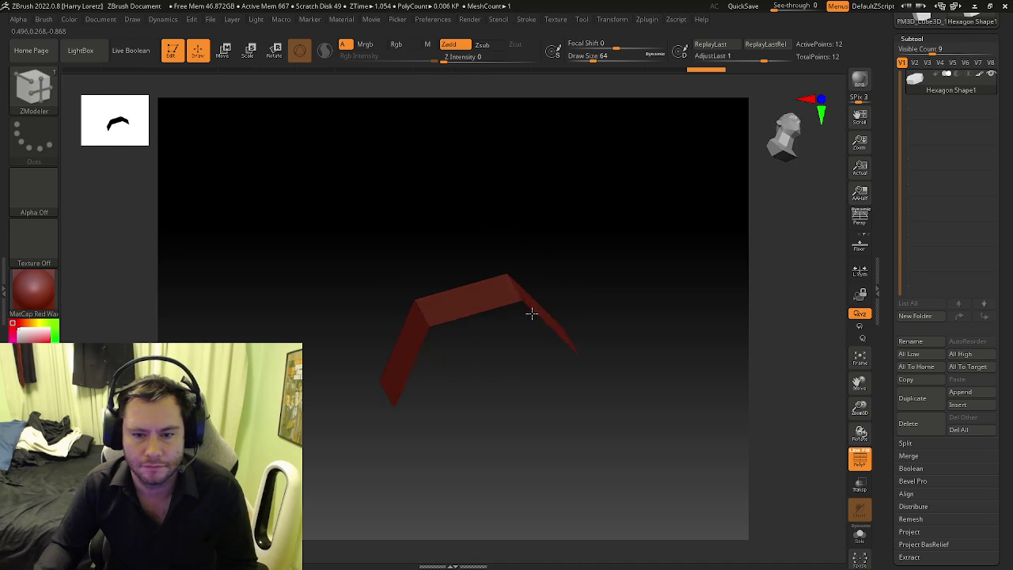
# Step: Fill the open hexagon top with a Convex Hole triangle fan
pyautogui.press('space')
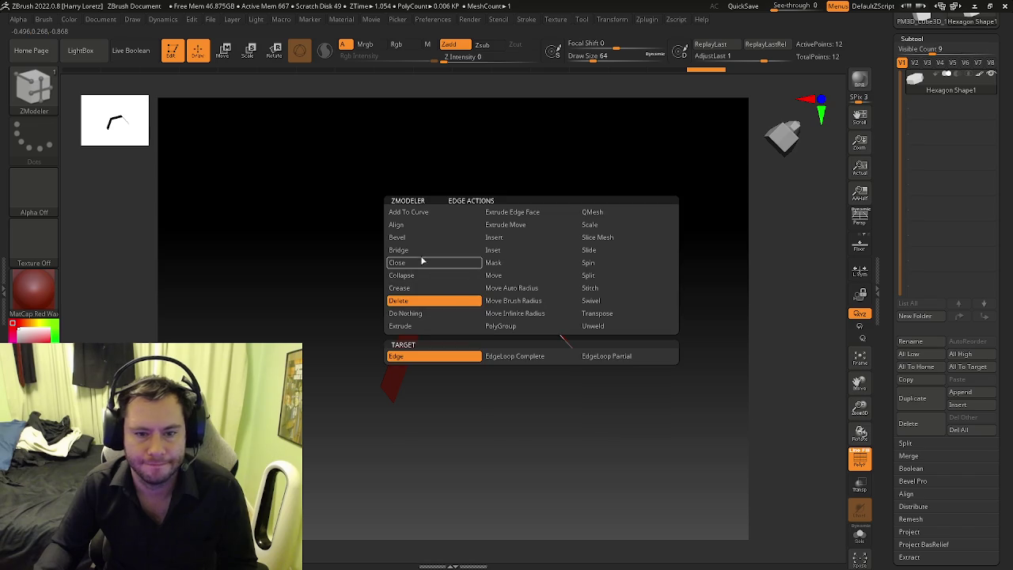
pyautogui.click(434, 263)
pyautogui.click(506, 356)
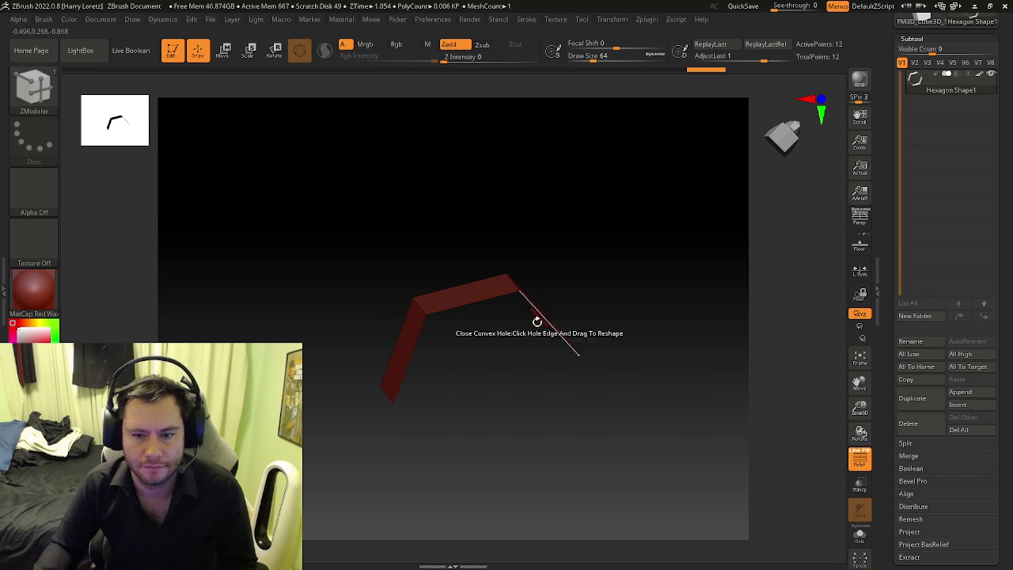
pyautogui.click(542, 318)
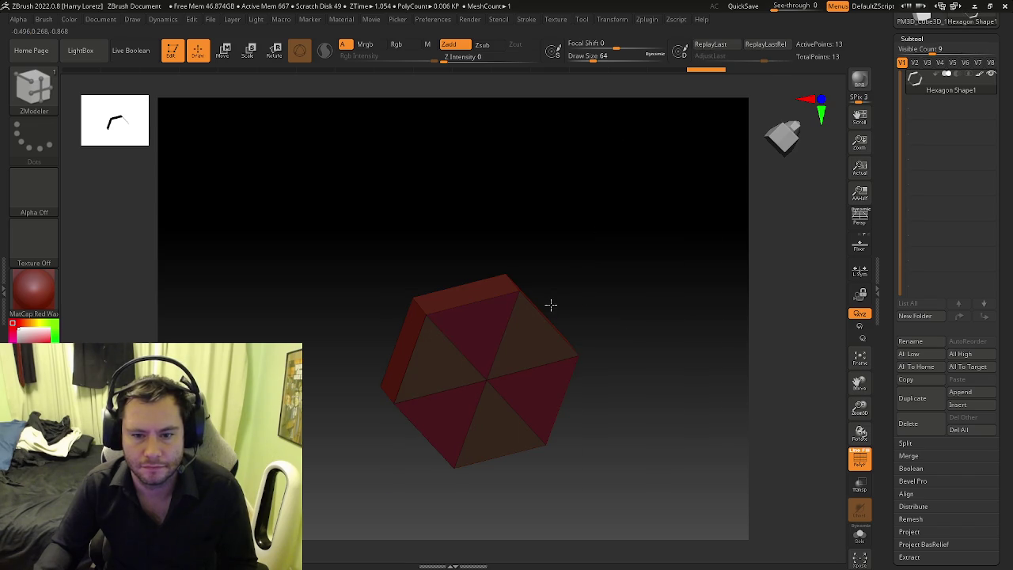
# Step: Close the hexagon's other open end and apply the SkinShade4 material
pyautogui.moveTo(551, 304); pyautogui.dragTo(511, 369)
pyautogui.click(526, 271)
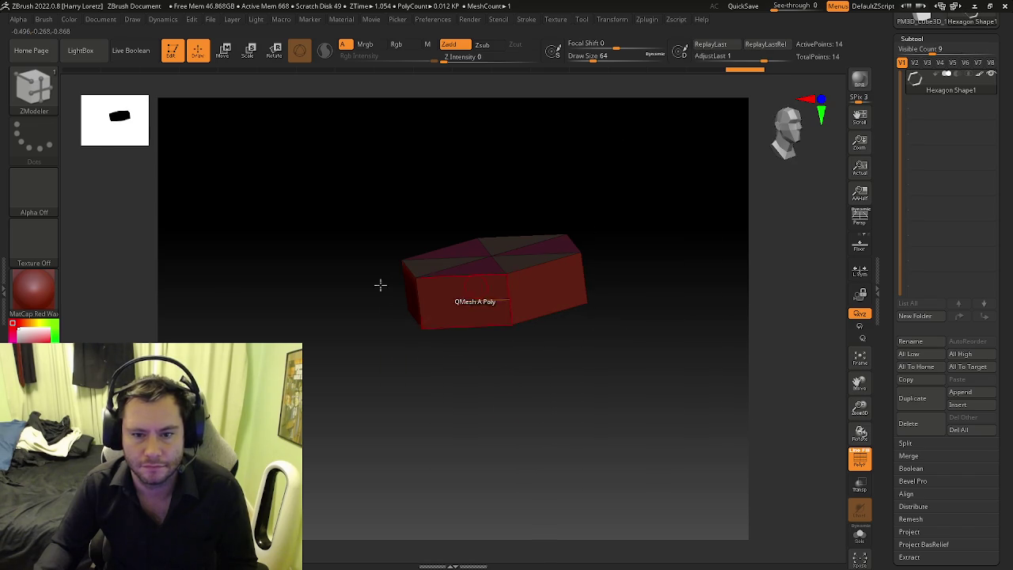
pyautogui.click(34, 289)
pyautogui.click(293, 247)
# Step: Orbit to look down on the top cap and set the ZModeler polygon action to Inset
pyautogui.moveTo(403, 268)
pyautogui.mouseDown()
pyautogui.moveTo(452, 301)
pyautogui.moveTo(510, 278)
pyautogui.mouseUp()
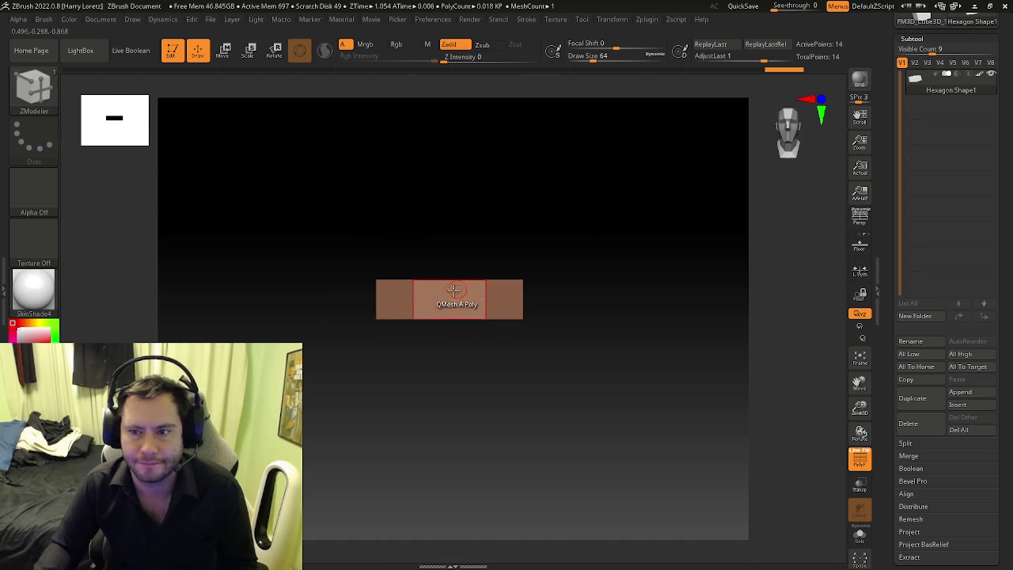
pyautogui.moveTo(418, 298); pyautogui.dragTo(428, 295)
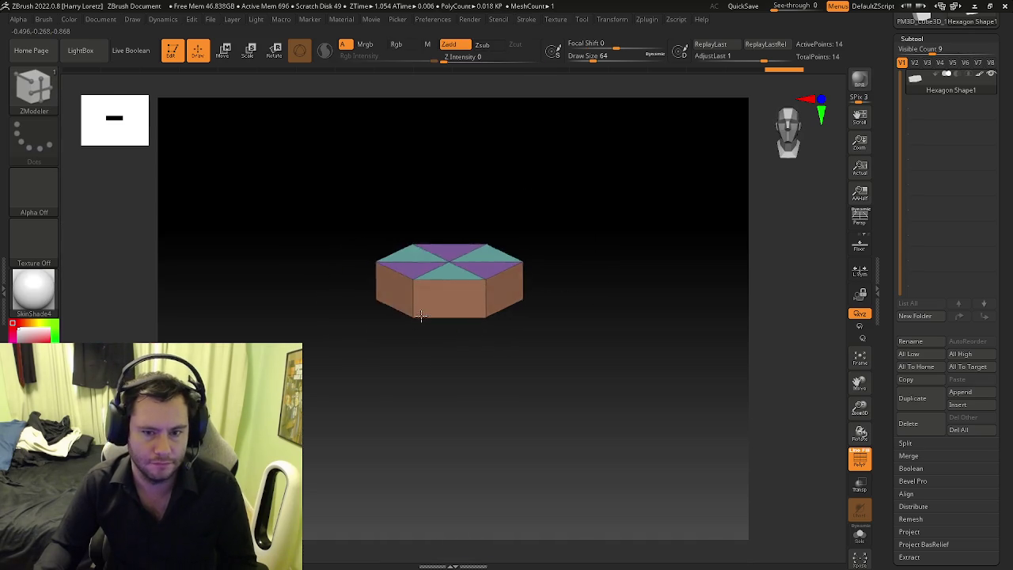
pyautogui.moveTo(493, 304)
pyautogui.mouseDown()
pyautogui.moveTo(460, 307)
pyautogui.moveTo(475, 300)
pyautogui.mouseUp()
pyautogui.keyDown('ctrl'); pyautogui.moveTo(475, 300); pyautogui.dragTo(597, 344, button='right'); pyautogui.keyUp('ctrl')
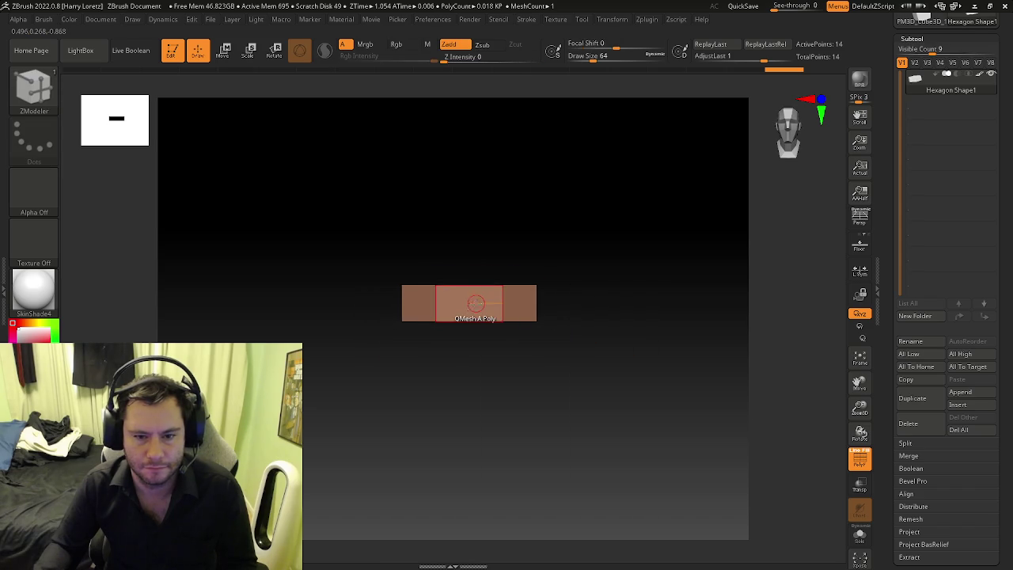
pyautogui.moveTo(499, 348); pyautogui.dragTo(471, 328)
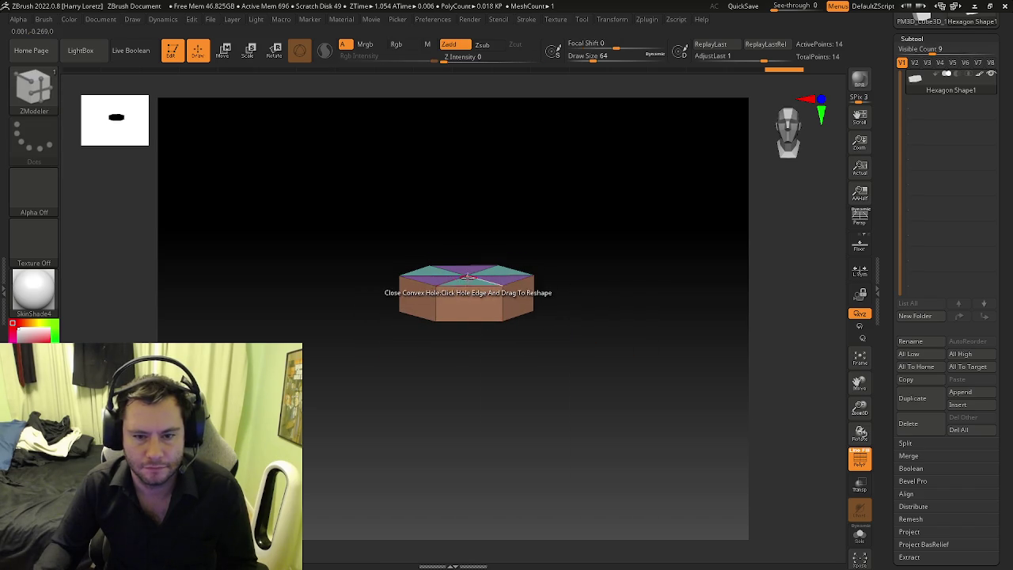
pyautogui.moveTo(467, 277); pyautogui.dragTo(466, 293, button='right')
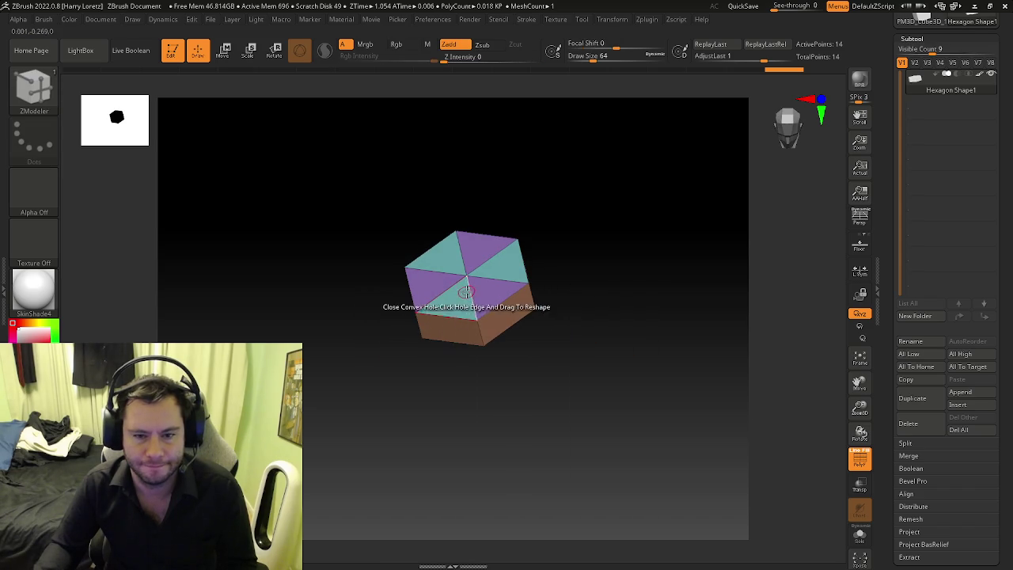
pyautogui.press('space')
pyautogui.click(471, 160)
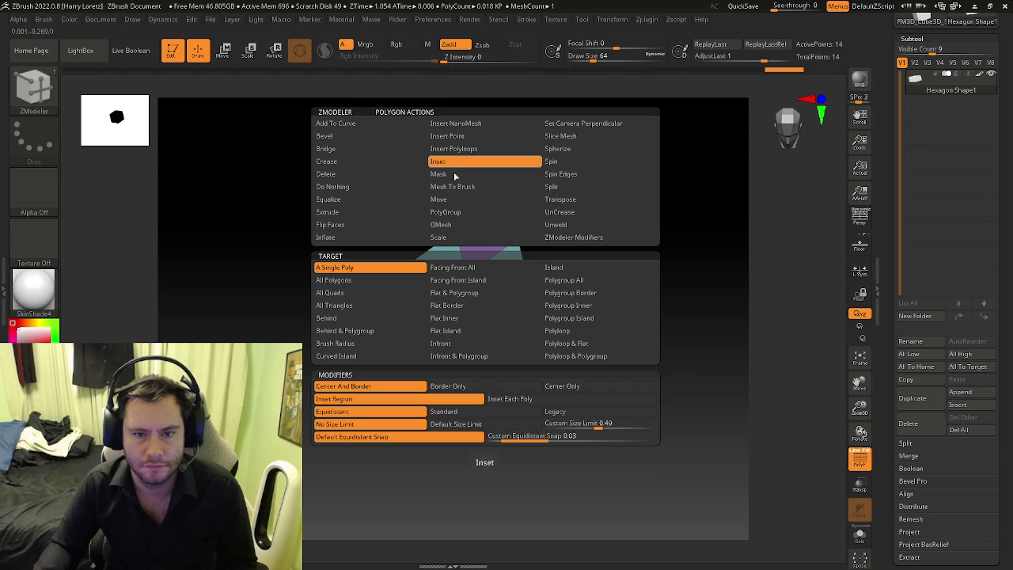
# Step: Inset the hexagon's top cap to form an inner hexagon ring
pyautogui.click(447, 343)
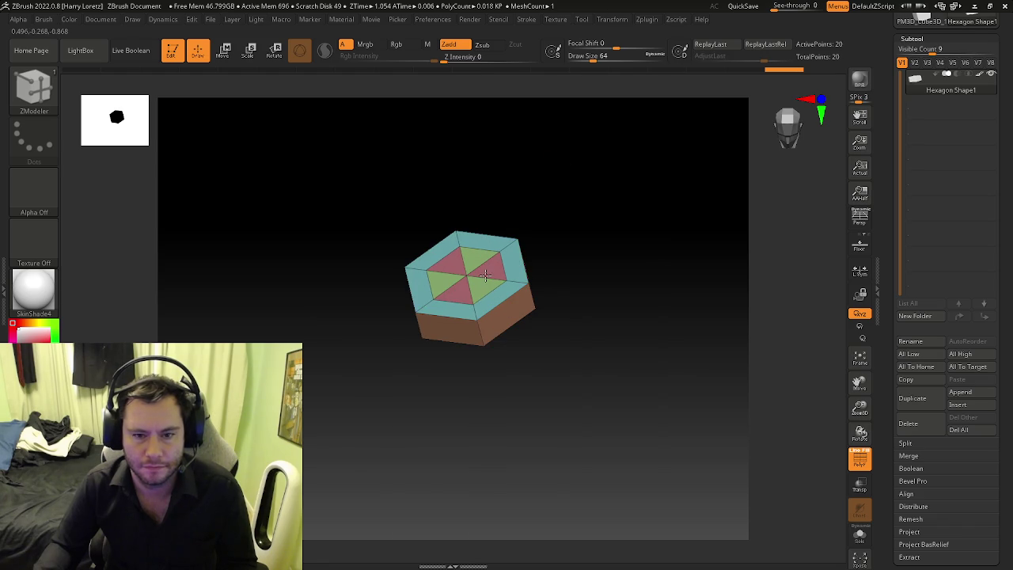
pyautogui.moveTo(484, 275); pyautogui.dragTo(483, 286)
pyautogui.keyDown('shift'); pyautogui.moveTo(483, 287); pyautogui.dragTo(440, 342, button='right'); pyautogui.keyUp('shift')
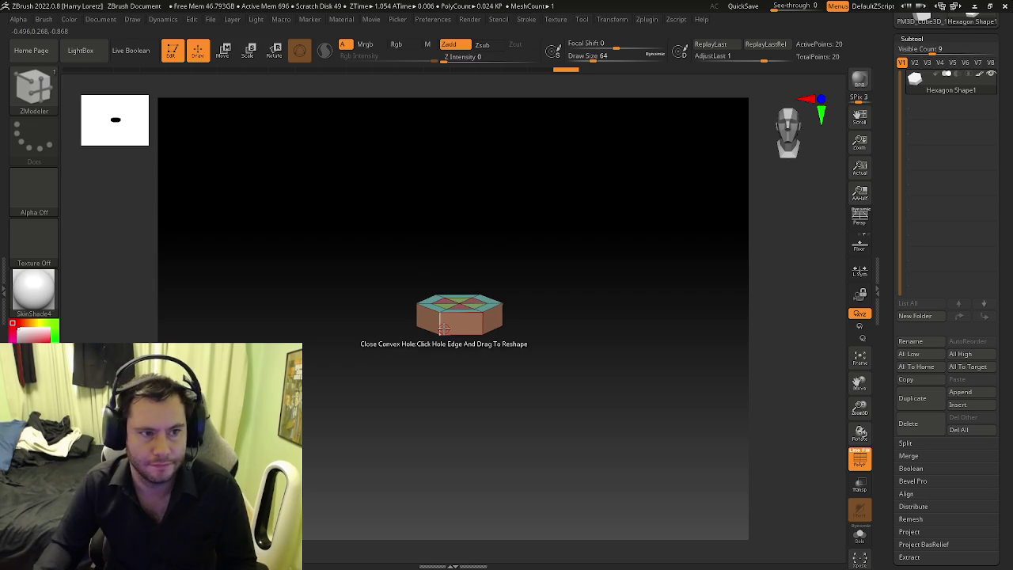
# Step: Switch the polygon action to PolyGroup to give side faces their own polygroups
pyautogui.press('space')
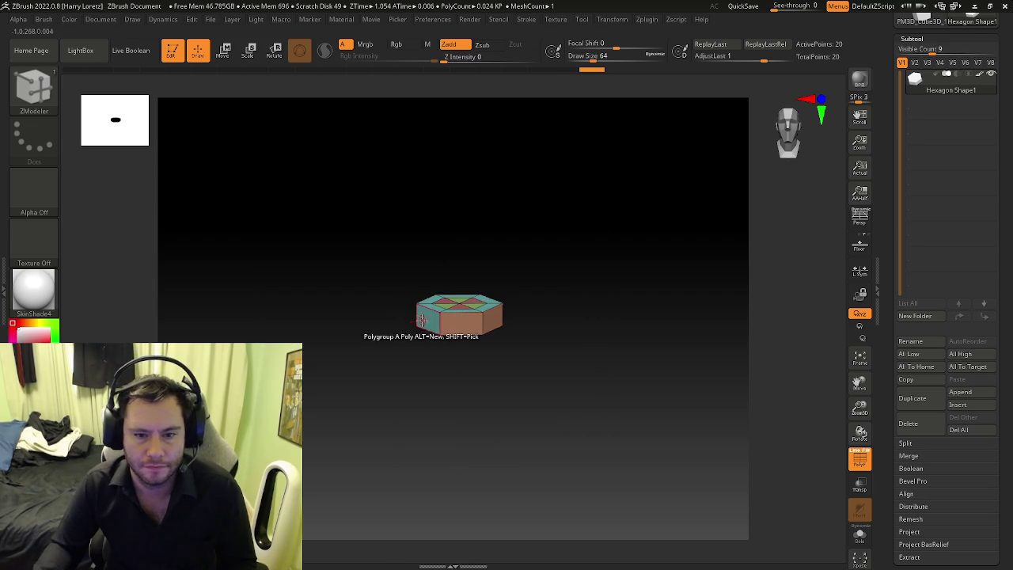
pyautogui.press('space')
pyautogui.keyDown('alt'); pyautogui.moveTo(421, 321); pyautogui.dragTo(435, 316, button='right'); pyautogui.keyUp('alt')
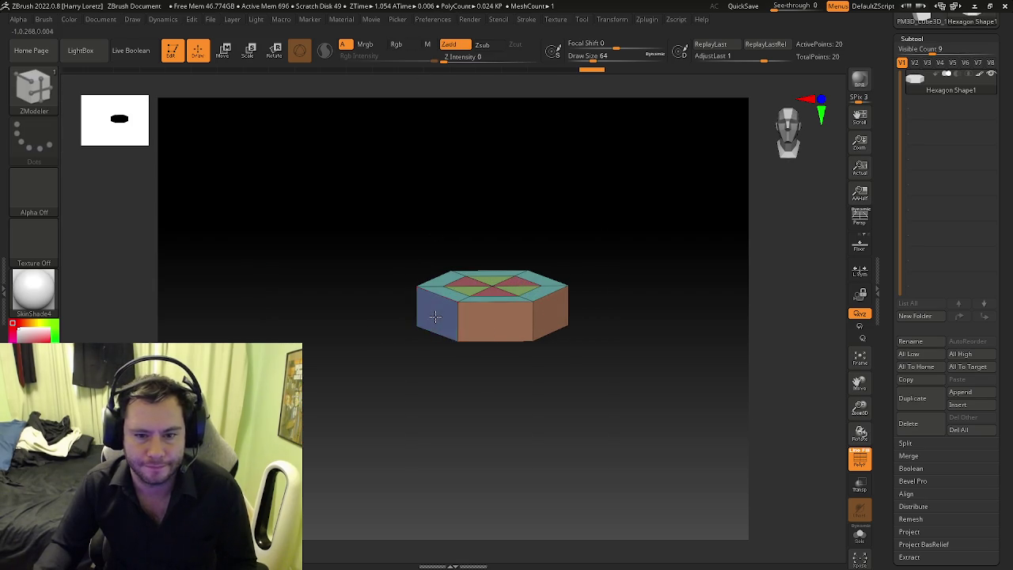
pyautogui.press('space')
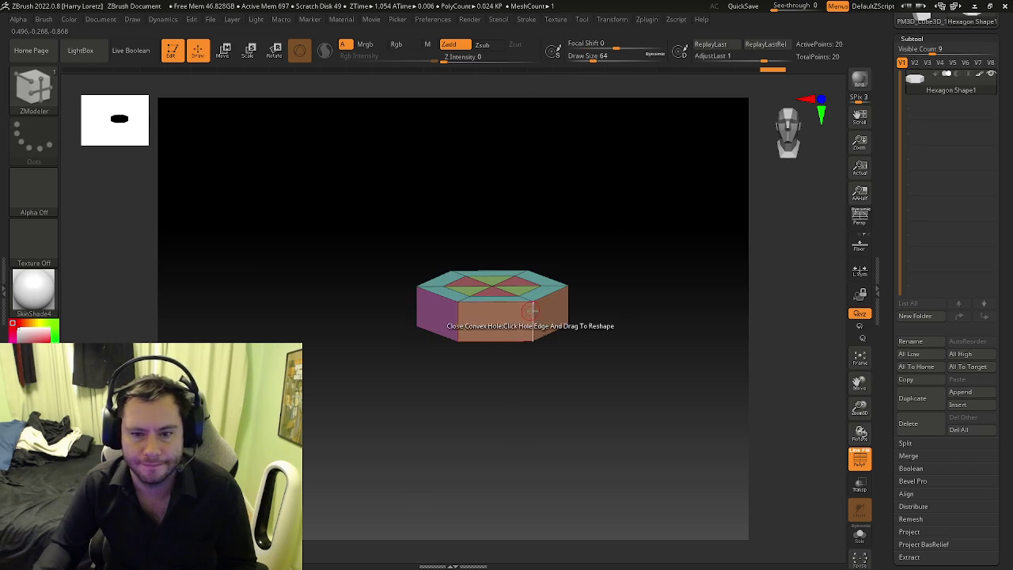
pyautogui.moveTo(521, 317)
pyautogui.mouseDown(button='right')
pyautogui.moveTo(517, 398)
pyautogui.moveTo(483, 255)
pyautogui.moveTo(452, 301)
pyautogui.moveTo(484, 214)
pyautogui.moveTo(520, 274)
pyautogui.moveTo(514, 261)
pyautogui.mouseUp(button='right')
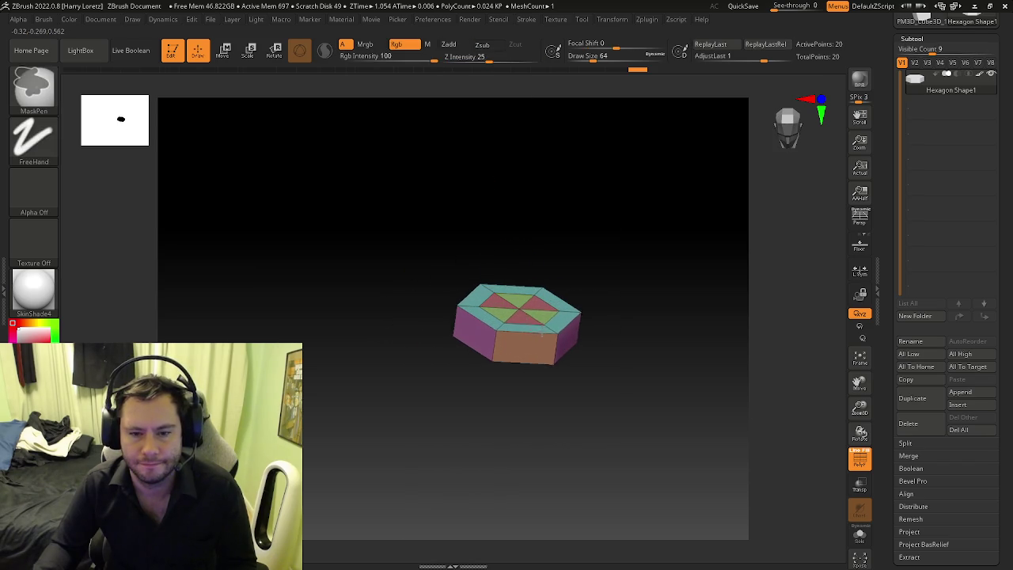
# Step: Set the ZModeler polygon action to Extrude, targeting a single polygon
pyautogui.press('space')
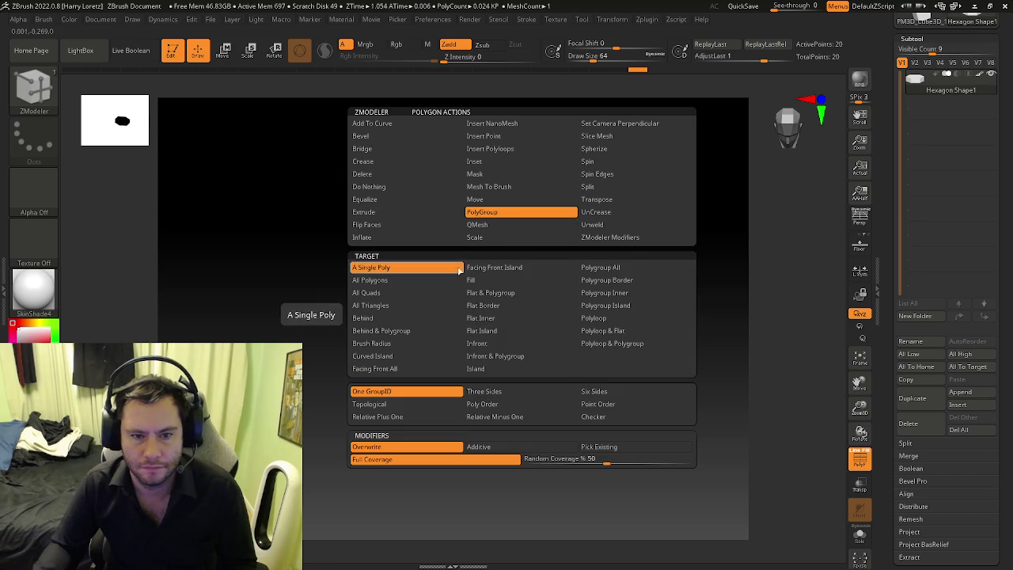
pyautogui.click(373, 267)
pyautogui.moveTo(536, 305)
pyautogui.mouseDown(button='right')
pyautogui.moveTo(557, 219)
pyautogui.moveTo(520, 380)
pyautogui.mouseUp(button='right')
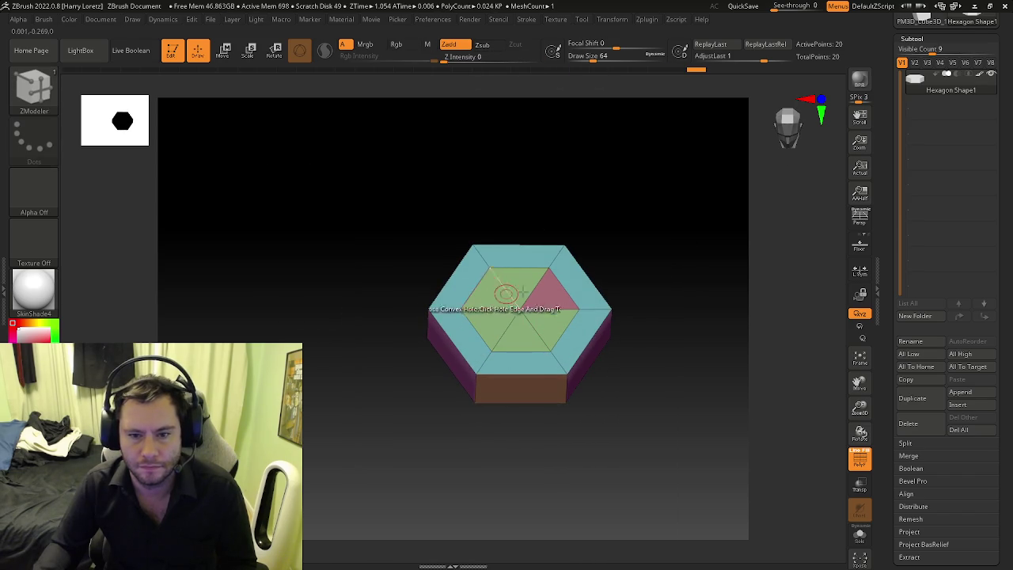
pyautogui.moveTo(549, 296)
pyautogui.keyDown('ctrl'); pyautogui.mouseDown(button='right')
pyautogui.moveTo(555, 308)
pyautogui.moveTo(494, 294)
pyautogui.mouseUp(button='right'); pyautogui.keyUp('ctrl')
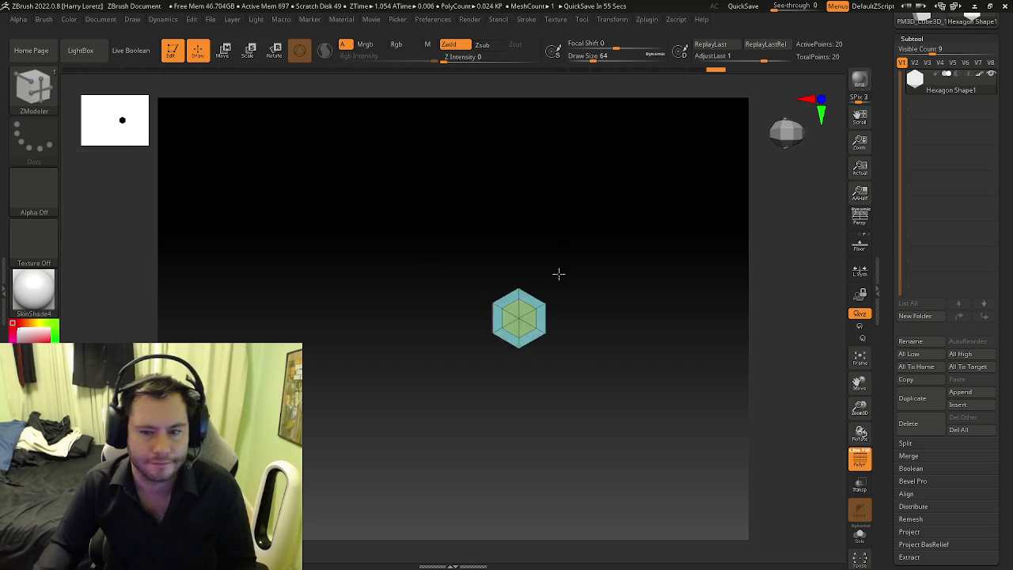
pyautogui.moveTo(558, 280); pyautogui.dragTo(552, 210)
pyautogui.moveTo(526, 311); pyautogui.dragTo(523, 308, button='right')
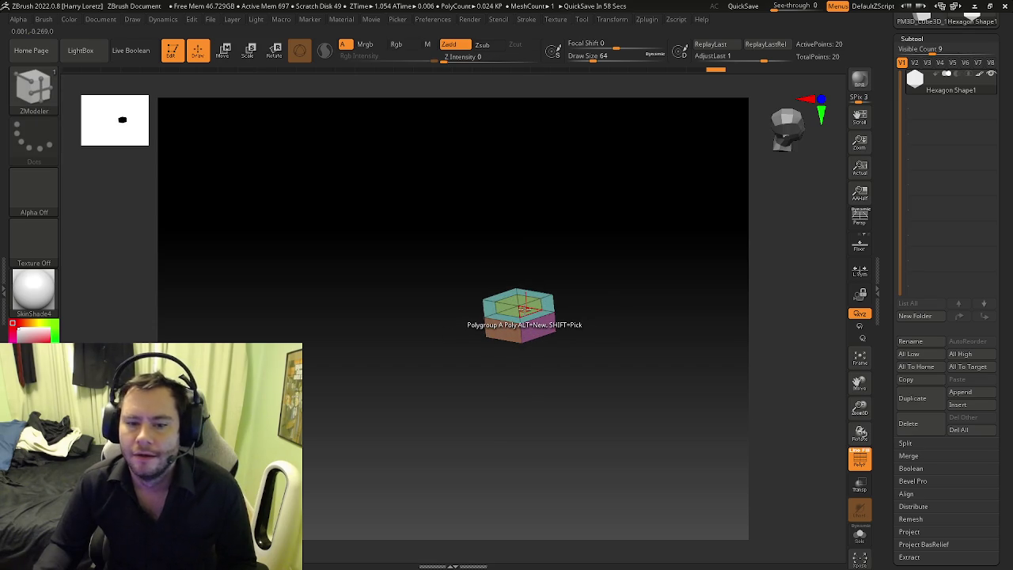
pyautogui.press('space')
pyautogui.click(397, 212)
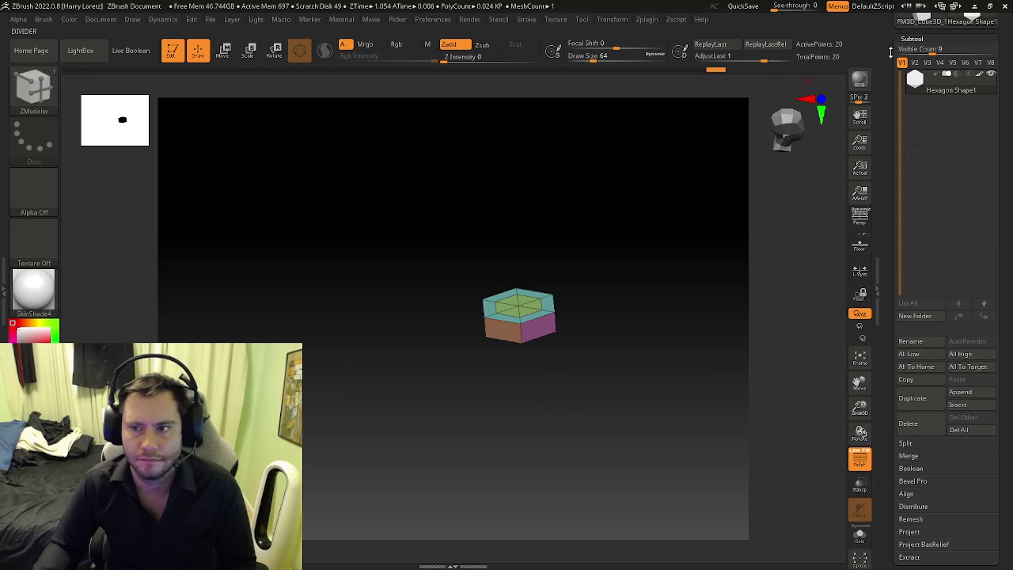
# Step: Import SKM_Manny_Simple.FBX from the FBX Exports > Unreal Assets folder
pyautogui.moveTo(897, 41); pyautogui.dragTo(890, 139)
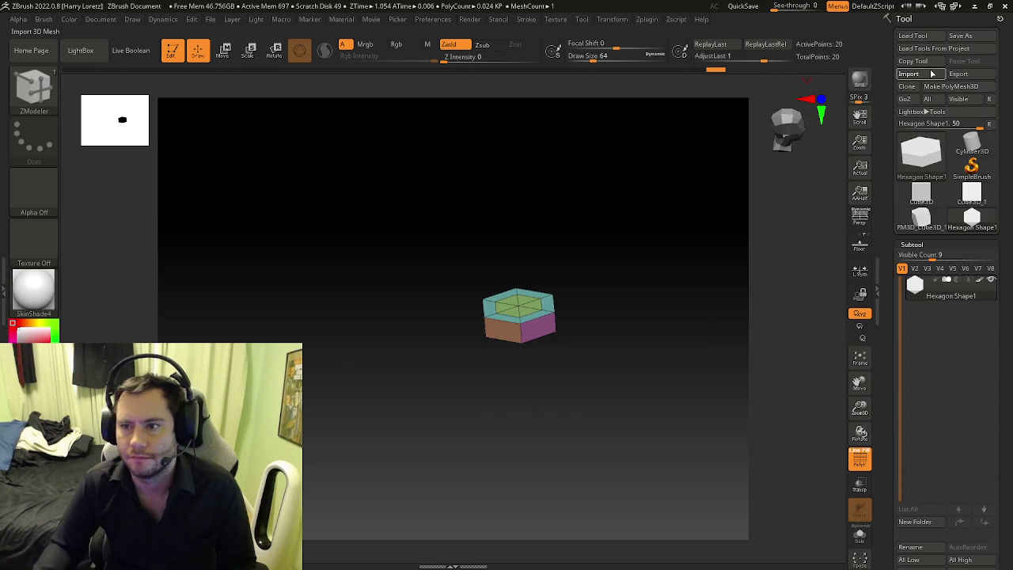
pyautogui.click(931, 74)
pyautogui.click(315, 90)
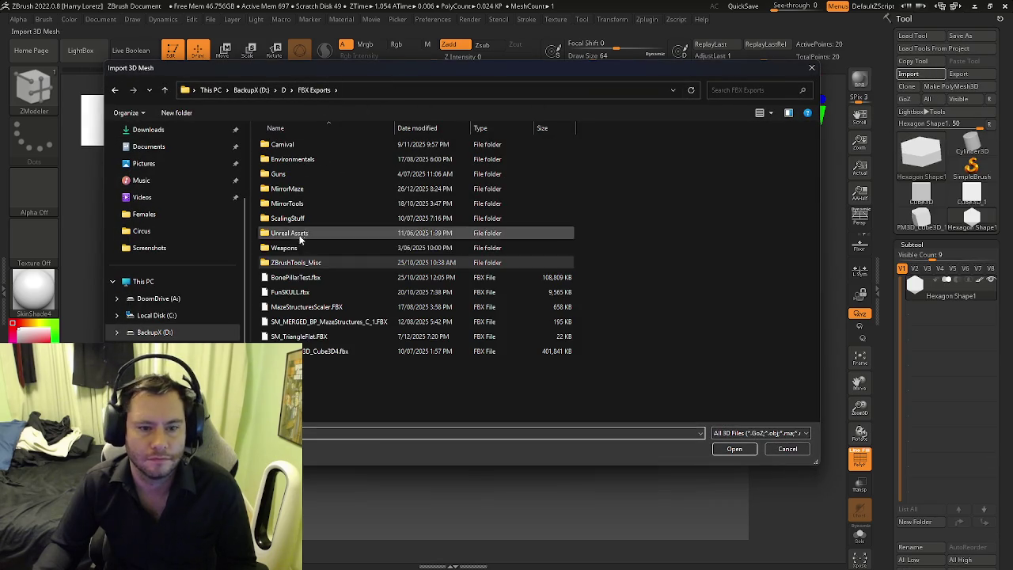
pyautogui.doubleClick(295, 232)
pyautogui.click(308, 174)
pyautogui.click(748, 451)
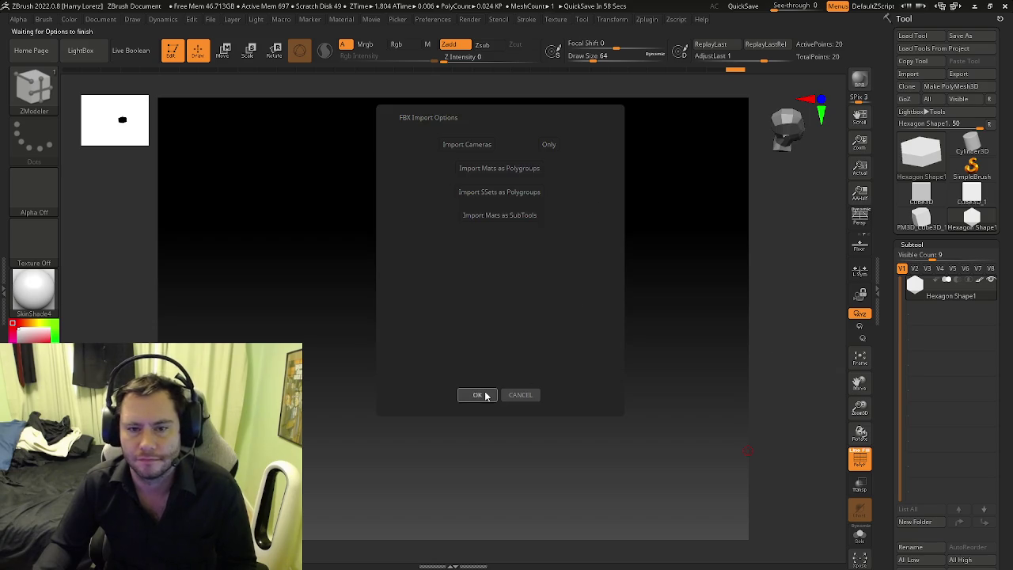
# Step: Accept the FBX import options and skip the missing texture prompts
pyautogui.click(477, 396)
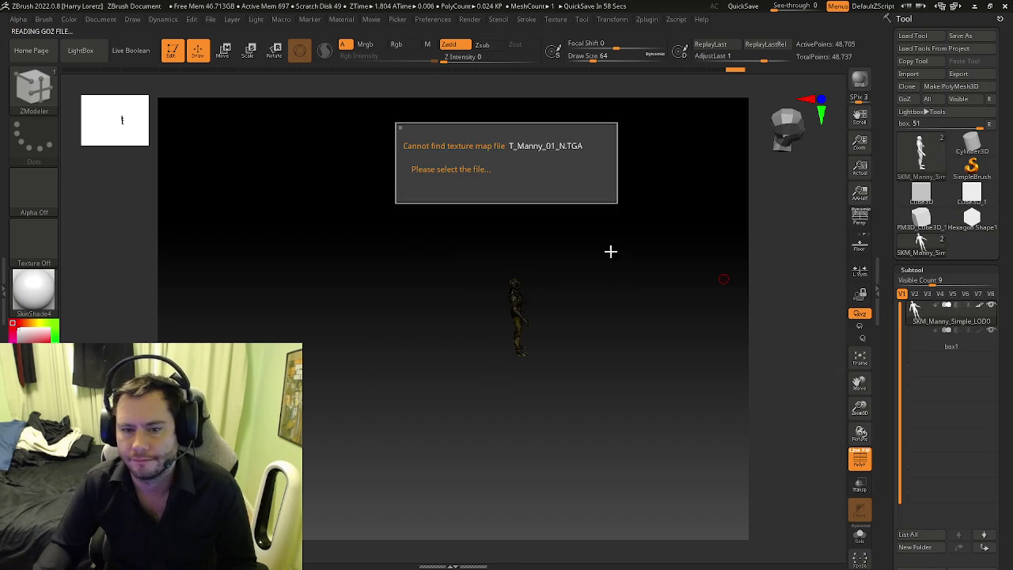
pyautogui.press('Escape')
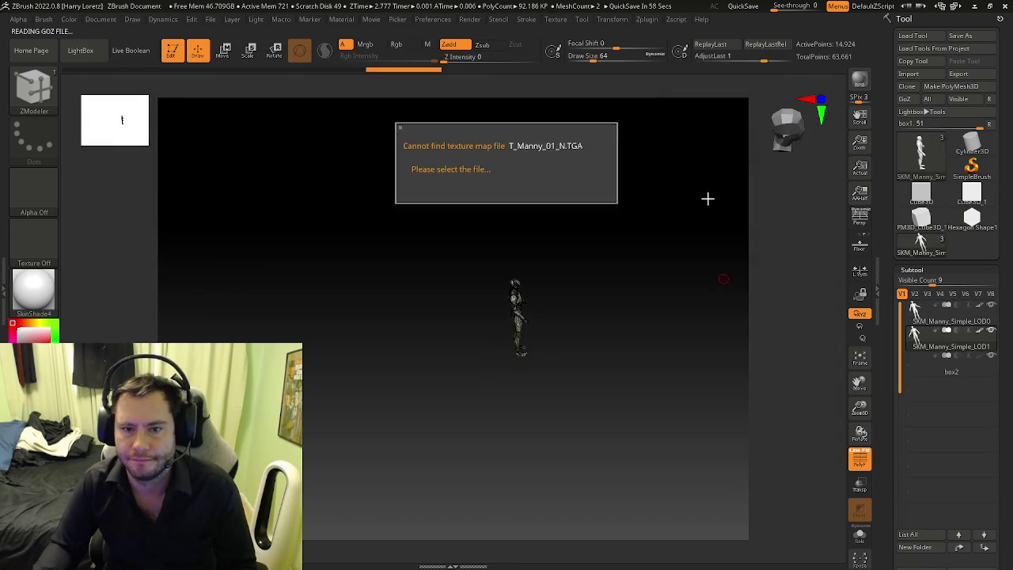
pyautogui.press('Escape')
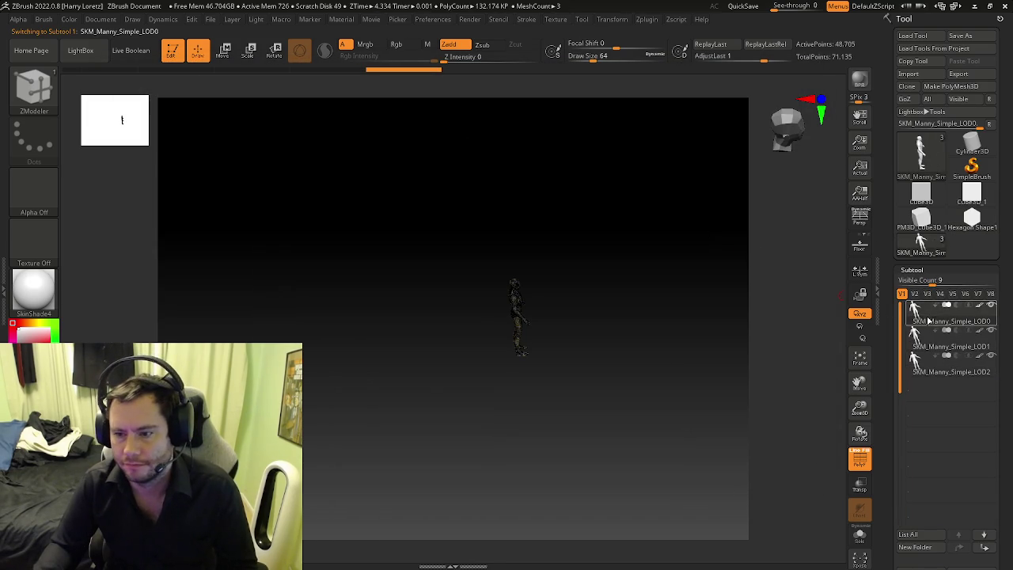
pyautogui.scroll(-5, 924, 297)
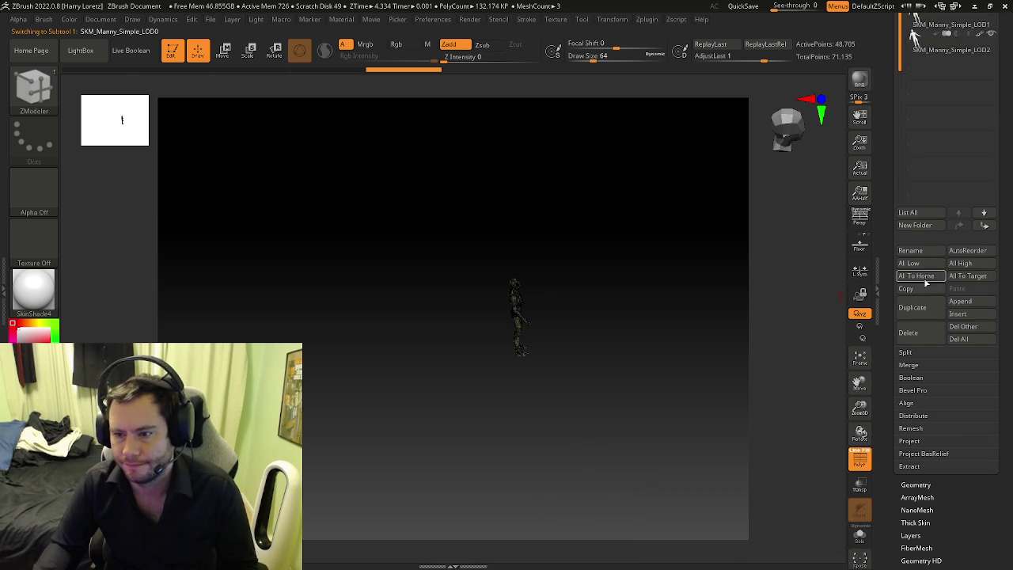
pyautogui.scroll(5, 950, 230)
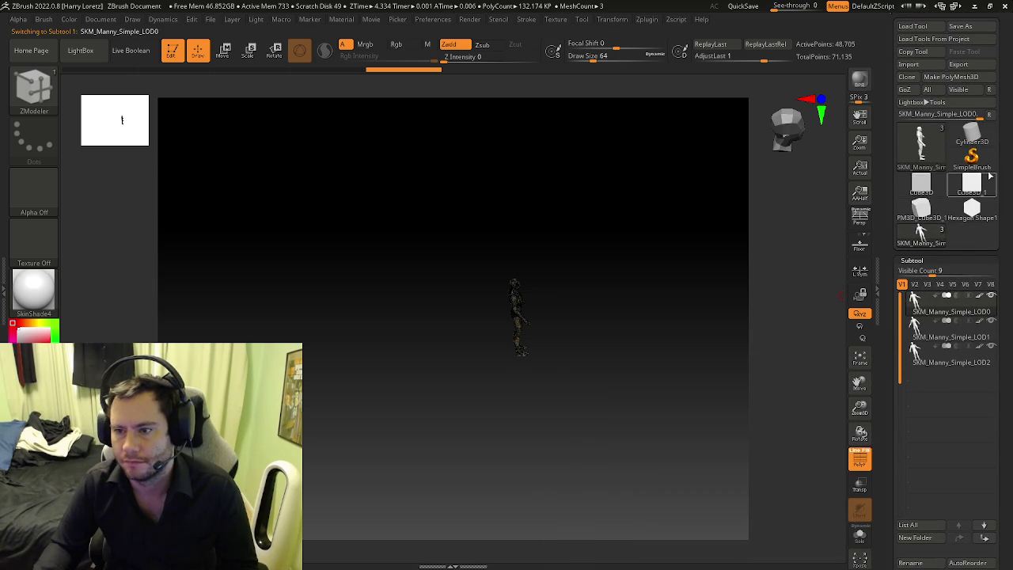
# Step: Paste the SKM_Manny_Simple_LOD1 mesh as a subtool of Hexagon Shape1
pyautogui.click(973, 210)
pyautogui.scroll(-5, 892, 372)
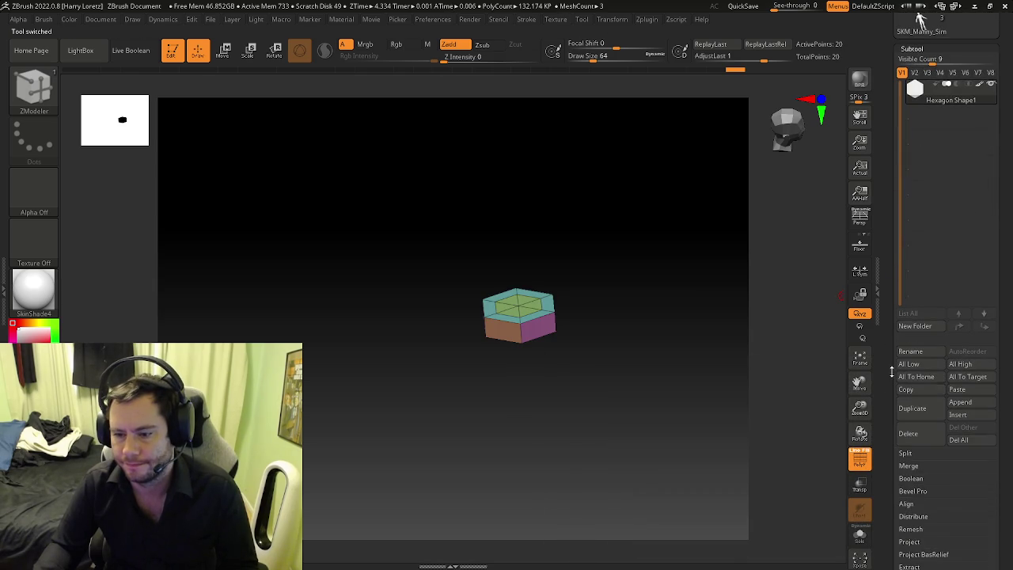
pyautogui.click(964, 397)
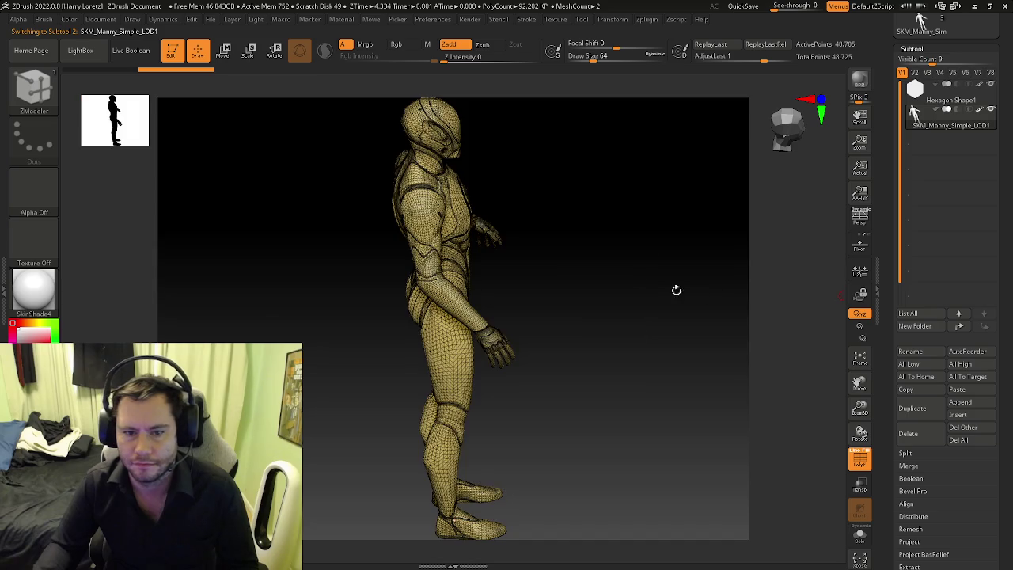
# Step: Switch to Move mode and frame the pasted mannequin in a front view
pyautogui.moveTo(676, 290); pyautogui.dragTo(524, 283)
pyautogui.press('w')
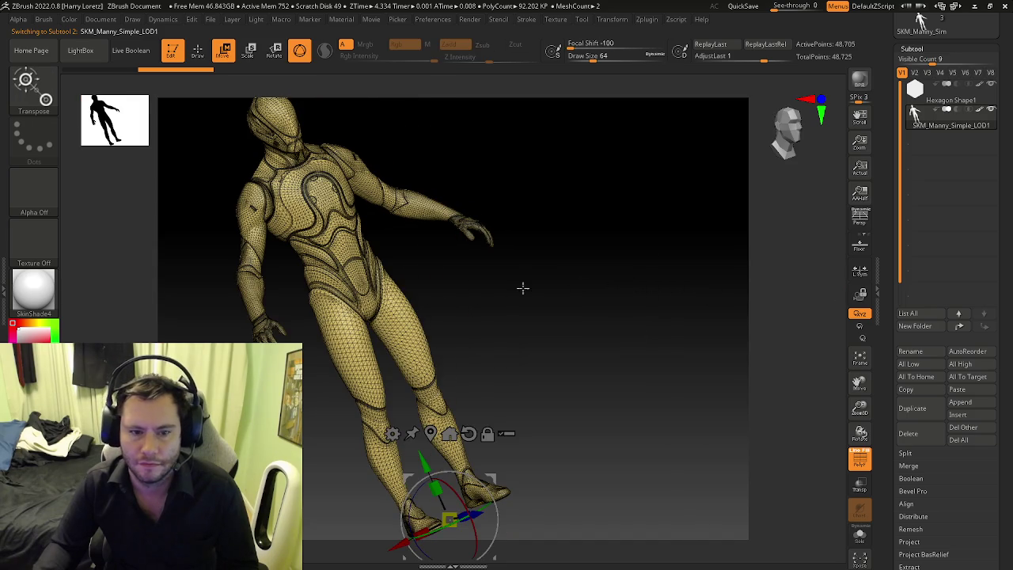
pyautogui.keyDown('shift'); pyautogui.moveTo(614, 283); pyautogui.dragTo(690, 285); pyautogui.keyUp('shift')
pyautogui.click(601, 398)
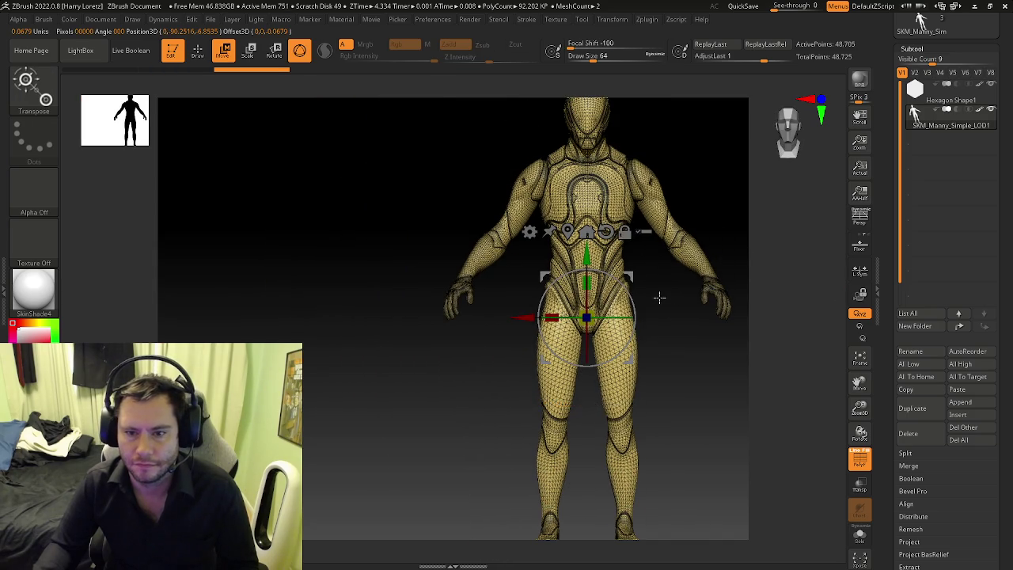
pyautogui.moveTo(587, 317); pyautogui.dragTo(450, 299)
pyautogui.moveTo(630, 197)
pyautogui.mouseDown()
pyautogui.moveTo(602, 96)
pyautogui.moveTo(587, 283)
pyautogui.mouseUp()
pyautogui.moveTo(680, 361); pyautogui.dragTo(655, 204)
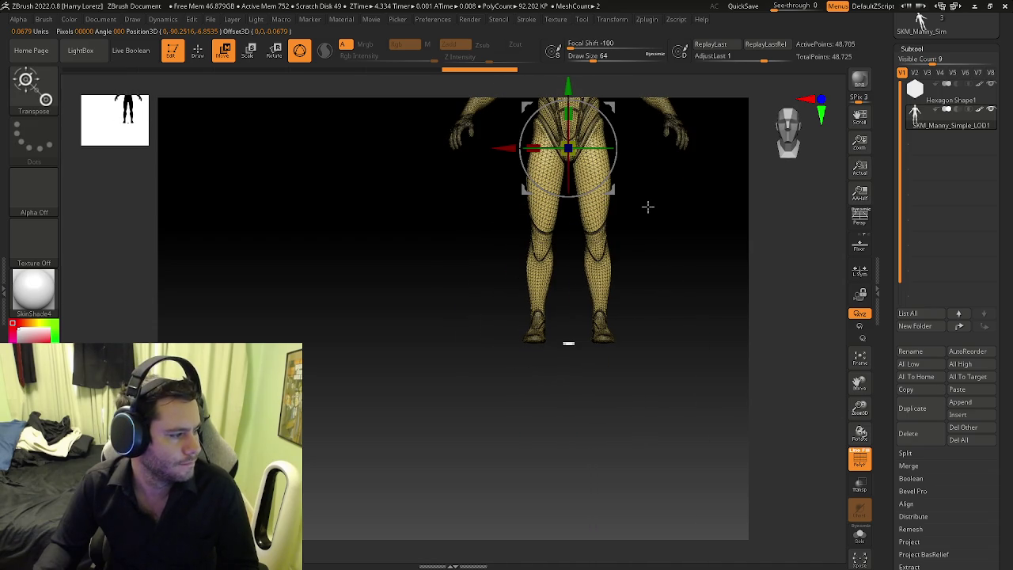
pyautogui.moveTo(623, 266)
pyautogui.mouseDown()
pyautogui.moveTo(587, 171)
pyautogui.moveTo(588, 270)
pyautogui.mouseUp()
# Step: Shrink the mannequin uniformly, lower it, and reselect Hexagon Shape1
pyautogui.moveTo(546, 307); pyautogui.dragTo(498, 319)
pyautogui.hotkey('ctrl', 'z')
pyautogui.hotkey('ctrl', 'z')
pyautogui.hotkey('ctrl', 'z')
pyautogui.moveTo(555, 232); pyautogui.dragTo(515, 237)
pyautogui.moveTo(543, 171); pyautogui.dragTo(541, 253)
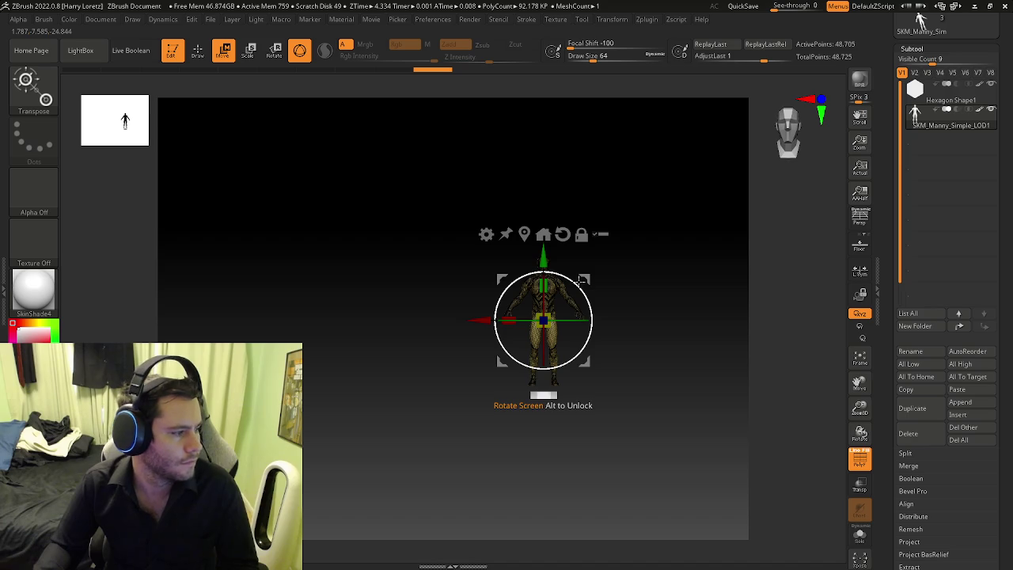
pyautogui.hotkey('ctrl', 'z')
pyautogui.hotkey('ctrl', 'z')
pyautogui.hotkey('ctrl', 'z')
pyautogui.hotkey('ctrl', 'z')
pyautogui.hotkey('ctrl', 'z')
pyautogui.hotkey('ctrl', 'z')
pyautogui.hotkey('ctrl', 'z')
pyautogui.hotkey('ctrl', 'z')
pyautogui.hotkey('ctrl', 'z')
pyautogui.hotkey('ctrl', 'z')
pyautogui.moveTo(564, 212); pyautogui.dragTo(511, 234)
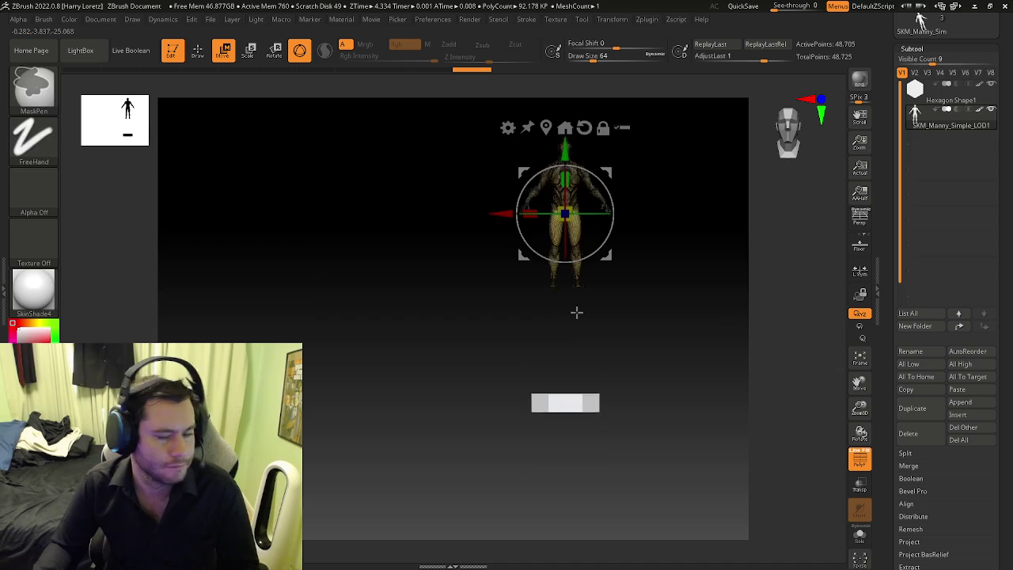
pyautogui.moveTo(581, 296); pyautogui.dragTo(556, 256)
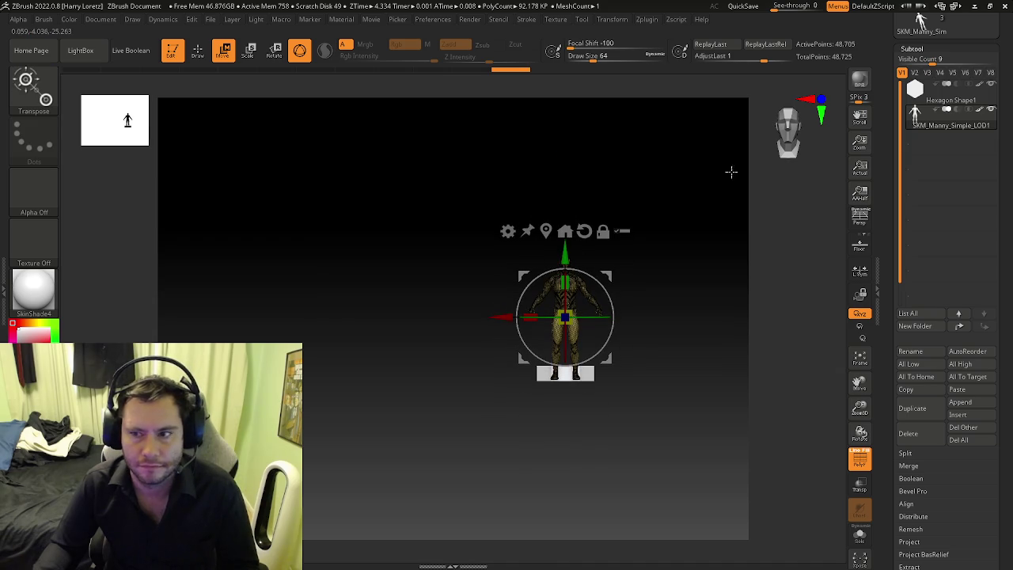
pyautogui.click(916, 89)
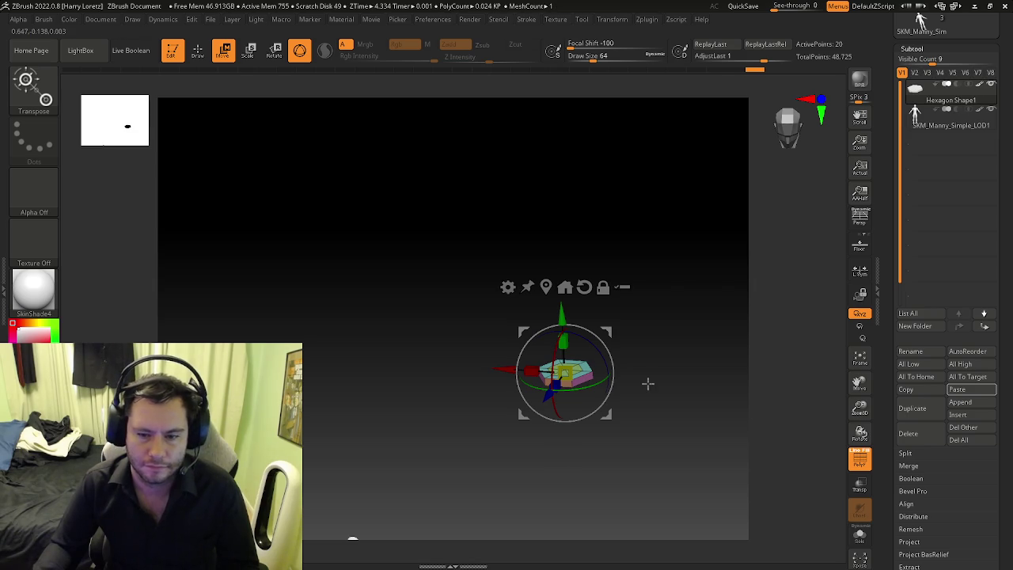
# Step: Reselect the mannequin subtool and frame it in a front view
pyautogui.keyDown('ctrl'); pyautogui.keyDown('shift'); pyautogui.click(661, 360); pyautogui.keyUp('shift'); pyautogui.keyUp('ctrl')
pyautogui.moveTo(683, 322); pyautogui.dragTo(590, 314)
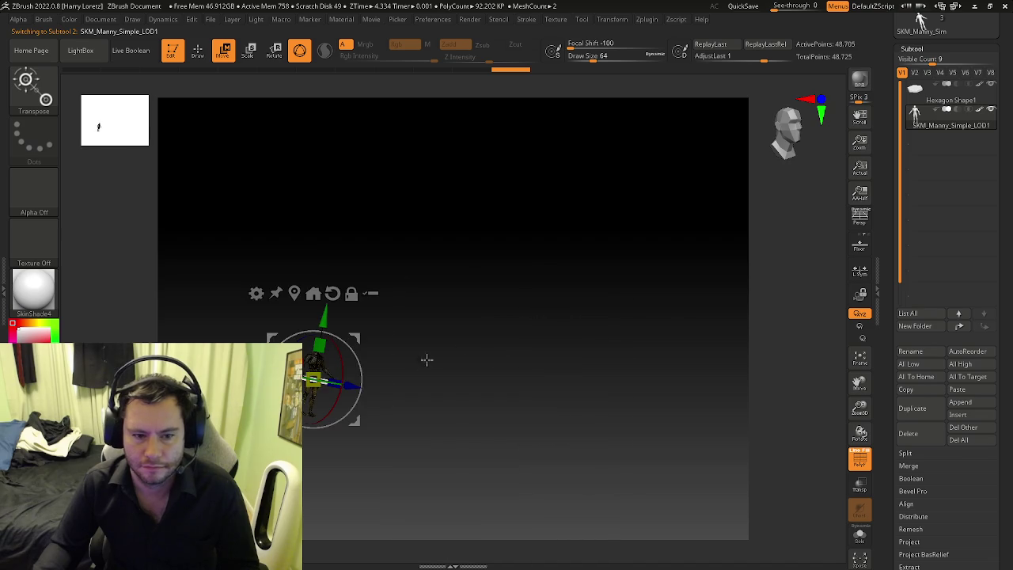
pyautogui.press('f')
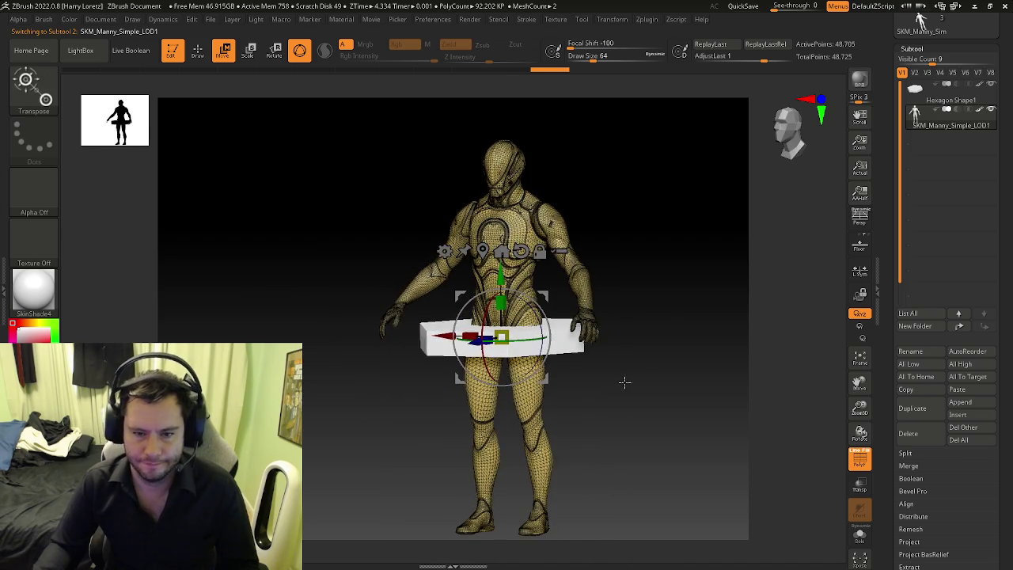
pyautogui.keyDown('ctrl'); pyautogui.moveTo(623, 383); pyautogui.dragTo(492, 321, button='right'); pyautogui.keyUp('ctrl')
pyautogui.moveTo(507, 378); pyautogui.dragTo(512, 368, button='right')
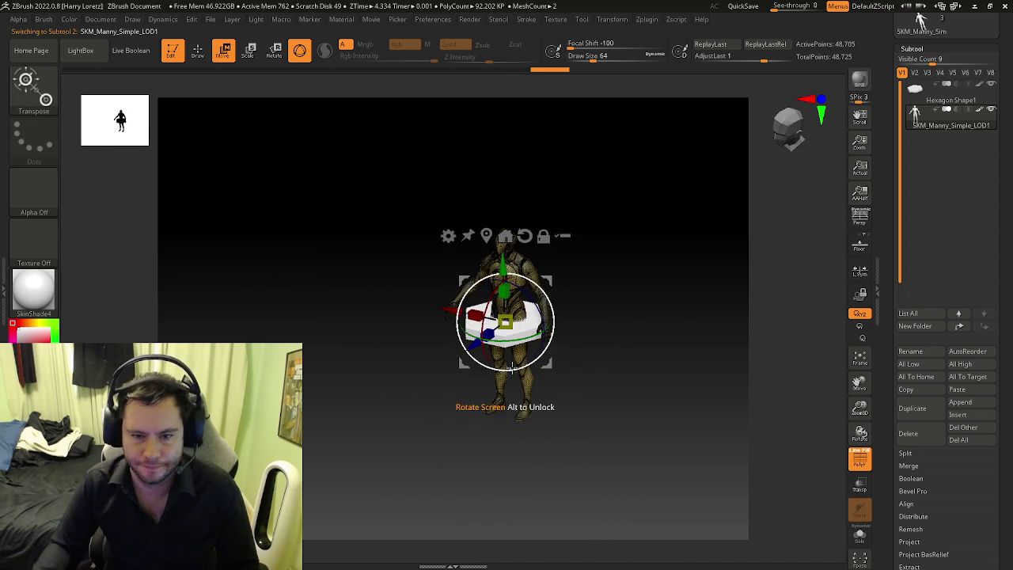
pyautogui.click(934, 99)
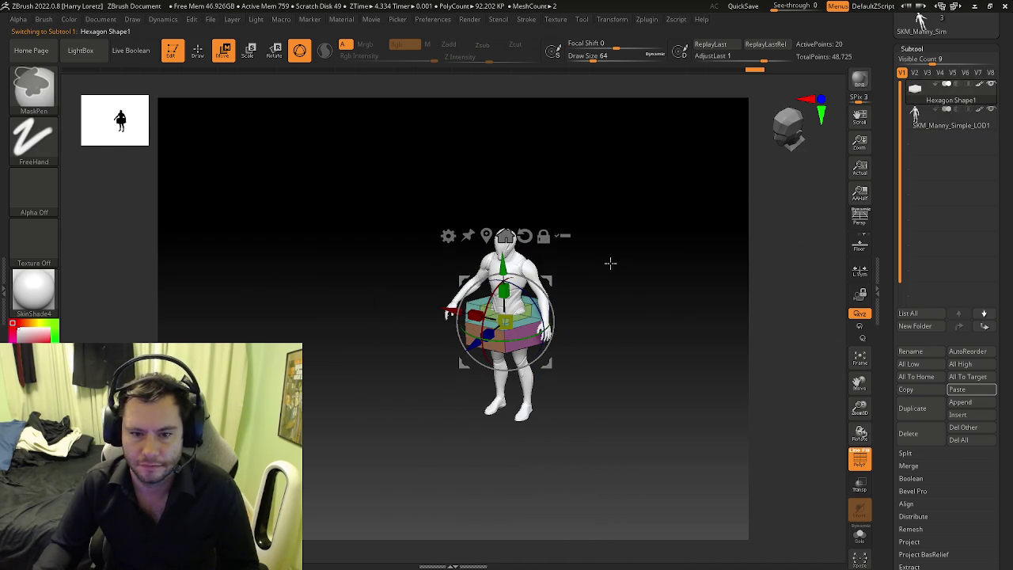
pyautogui.keyDown('shift'); pyautogui.moveTo(601, 275); pyautogui.dragTo(576, 282, button='right'); pyautogui.keyUp('shift')
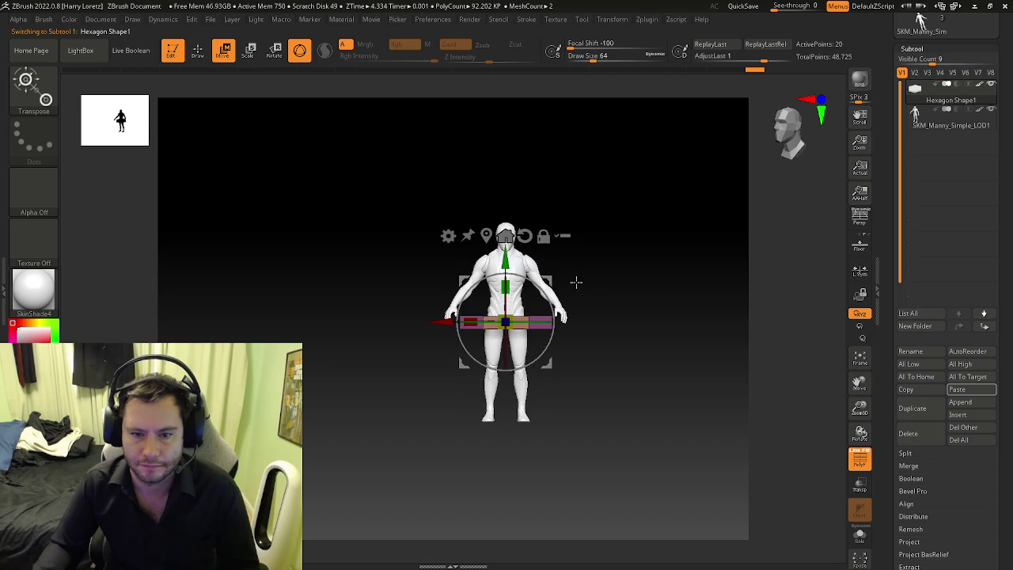
pyautogui.click(914, 121)
# Step: Scale the mannequin up and lift it so it stands above the hexagon base
pyautogui.moveTo(507, 321)
pyautogui.mouseDown()
pyautogui.moveTo(475, 340)
pyautogui.moveTo(501, 342)
pyautogui.mouseUp()
pyautogui.moveTo(509, 258); pyautogui.dragTo(570, 271)
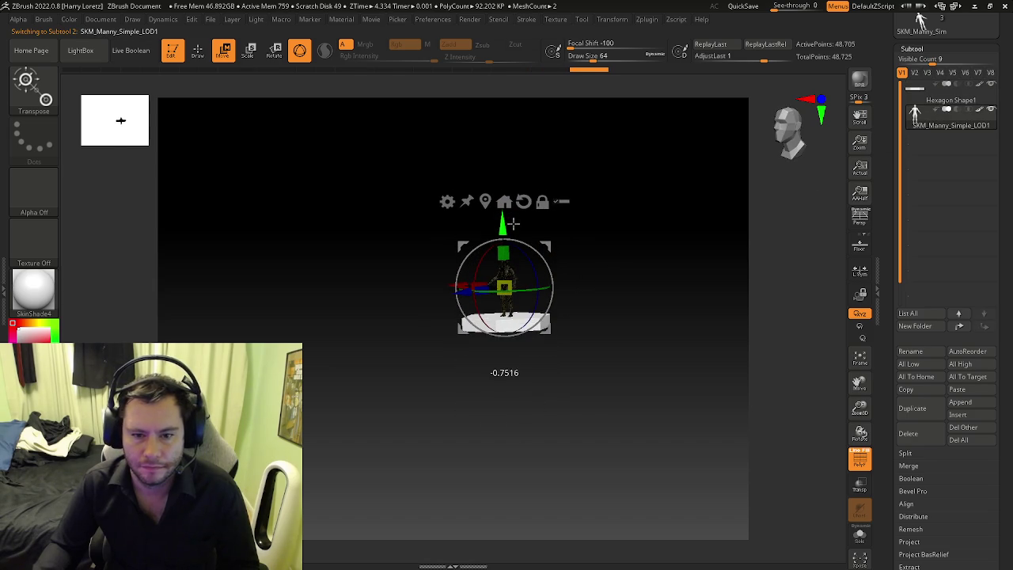
pyautogui.moveTo(613, 310); pyautogui.dragTo(544, 279)
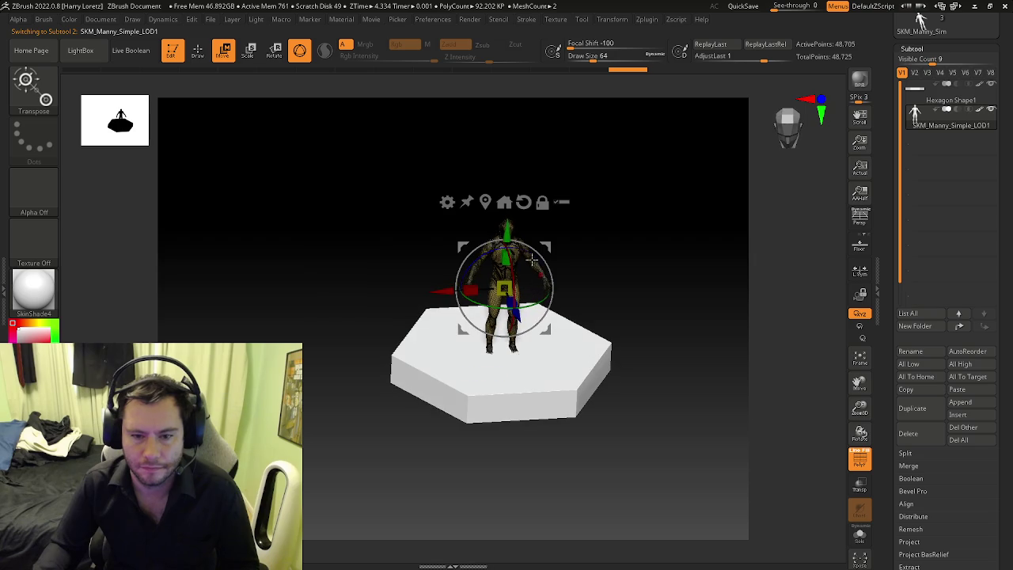
pyautogui.moveTo(510, 233); pyautogui.dragTo(513, 229)
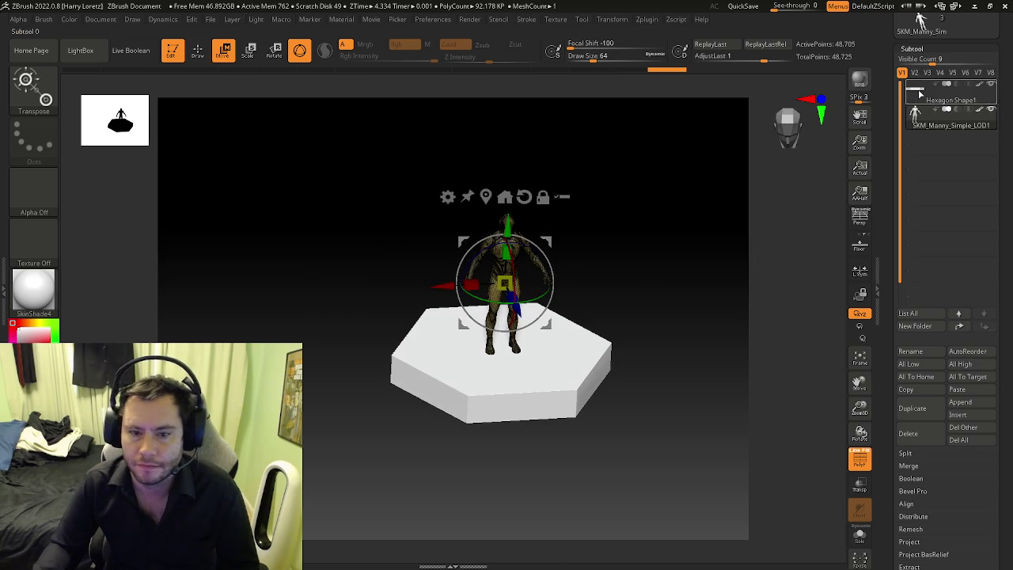
pyautogui.click(950, 119)
pyautogui.moveTo(505, 283); pyautogui.dragTo(546, 252)
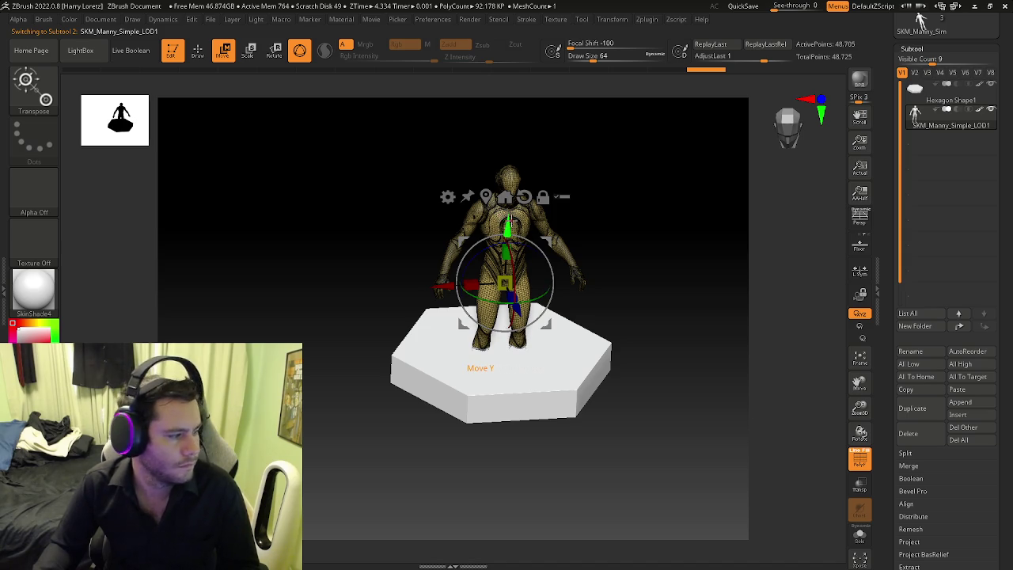
pyautogui.moveTo(514, 219); pyautogui.dragTo(524, 181)
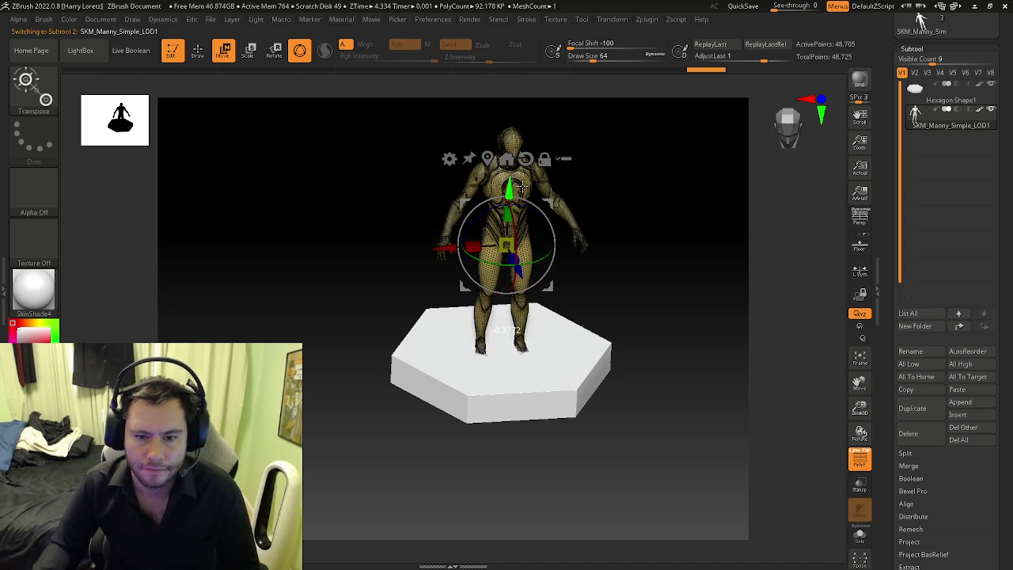
pyautogui.click(968, 98)
pyautogui.click(919, 120)
pyautogui.moveTo(633, 271)
pyautogui.mouseDown()
pyautogui.moveTo(593, 269)
pyautogui.moveTo(605, 228)
pyautogui.mouseUp()
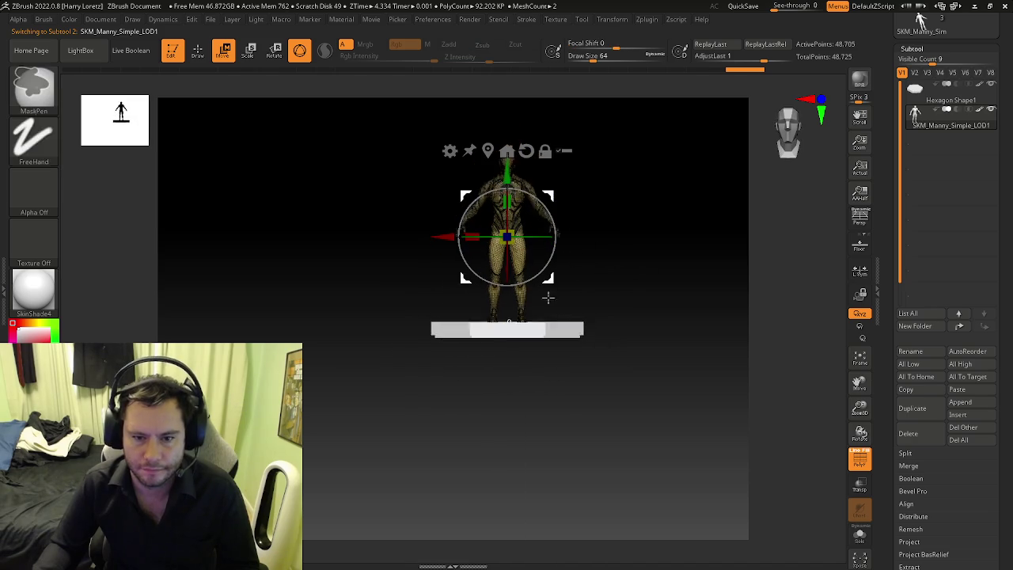
# Step: Switch to the MaskPen brush and mask the mannequin's lower body
pyautogui.scroll(5, 609, 364)
pyautogui.moveTo(611, 373); pyautogui.dragTo(622, 330)
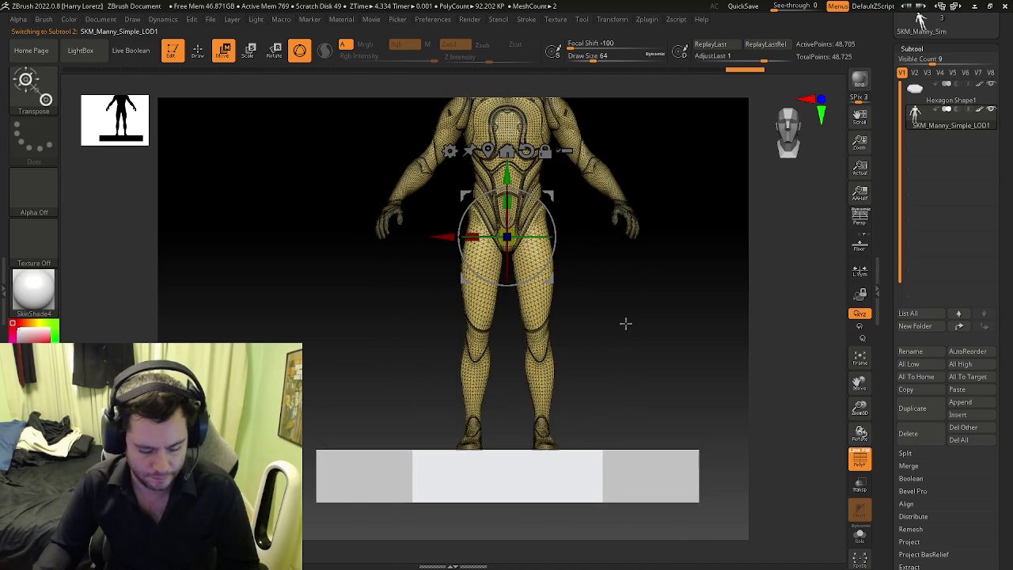
pyautogui.press('b')
pyautogui.press('z')
pyautogui.press('m')
pyautogui.press('b')
pyautogui.press('m')
pyautogui.press('v')
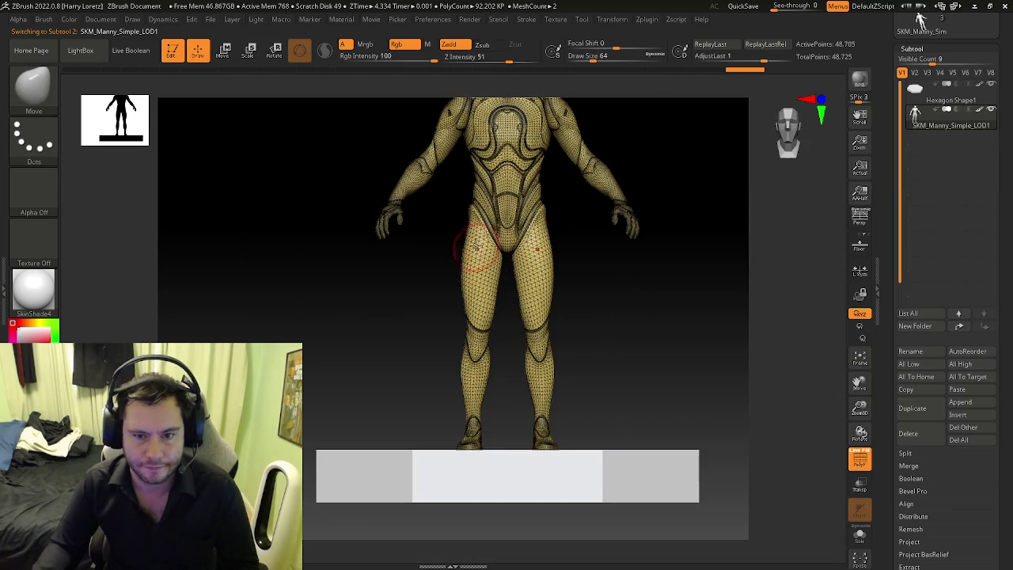
pyautogui.press('ctrl')
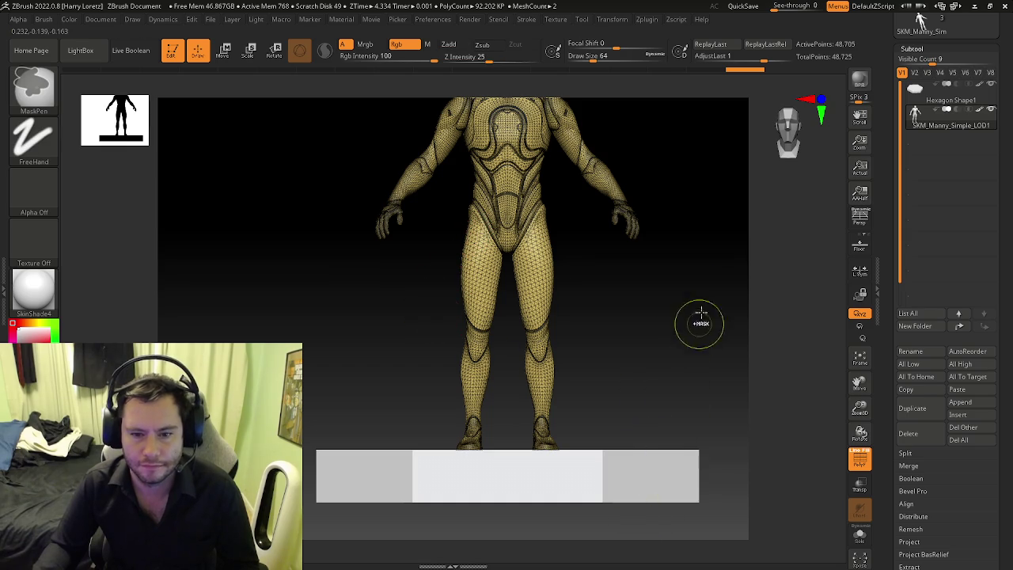
pyautogui.keyDown('ctrl'); pyautogui.moveTo(699, 288); pyautogui.dragTo(296, 502); pyautogui.keyUp('ctrl')
# Step: Mask across both thighs from a three-quarter view
pyautogui.press('f')
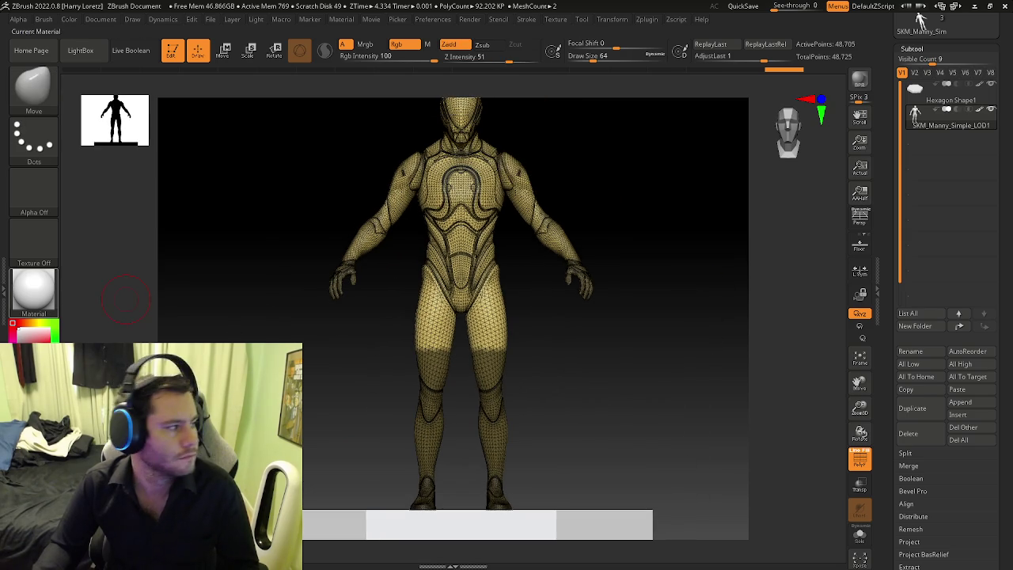
pyautogui.moveTo(673, 300)
pyautogui.mouseDown()
pyautogui.moveTo(475, 308)
pyautogui.moveTo(486, 355)
pyautogui.mouseUp()
pyautogui.scroll(3, 475, 309)
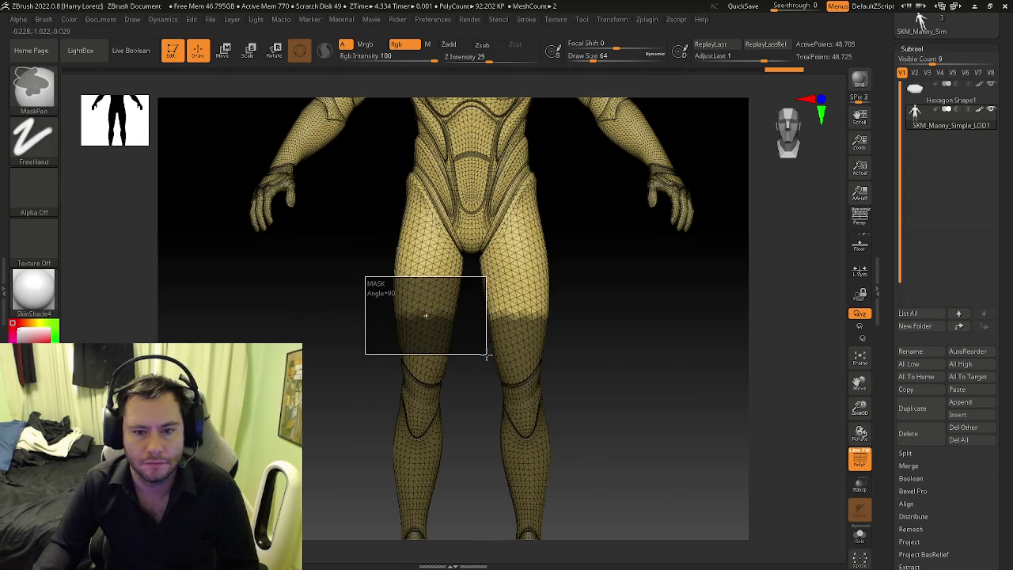
pyautogui.moveTo(352, 255)
pyautogui.keyDown('alt'); pyautogui.mouseDown()
pyautogui.moveTo(380, 305)
pyautogui.moveTo(466, 372)
pyautogui.mouseUp(); pyautogui.keyUp('alt')
pyautogui.press('b')
pyautogui.press('m')
pyautogui.press('v')
pyautogui.press('s')
pyautogui.scroll(3, 466, 350)
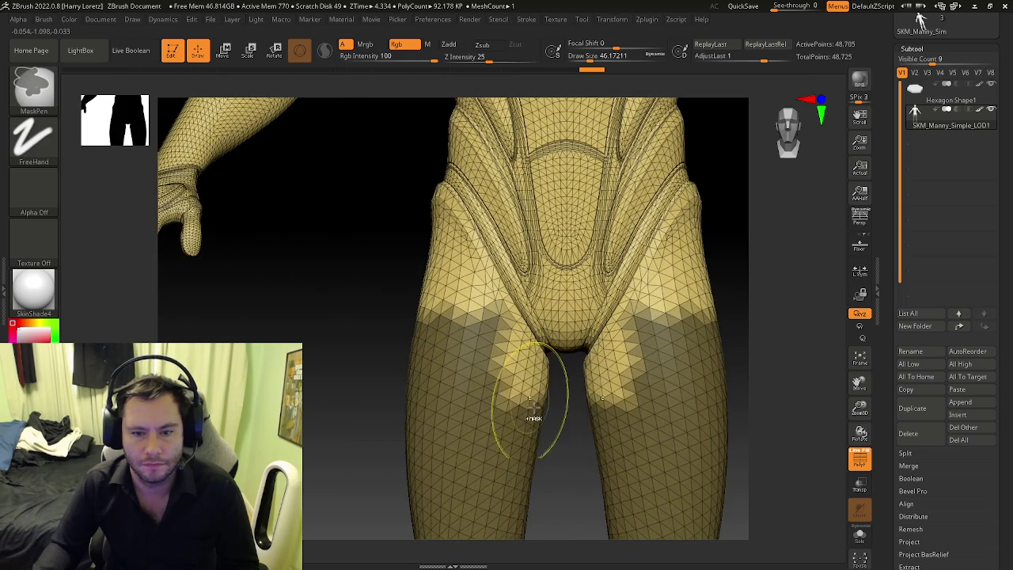
pyautogui.keyDown('ctrl'); pyautogui.moveTo(518, 404); pyautogui.dragTo(487, 358); pyautogui.keyUp('ctrl')
# Step: Refine the mask along the side of the thigh from several angles
pyautogui.moveTo(487, 358)
pyautogui.mouseDown(button='right')
pyautogui.moveTo(490, 275)
pyautogui.moveTo(529, 276)
pyautogui.mouseUp(button='right')
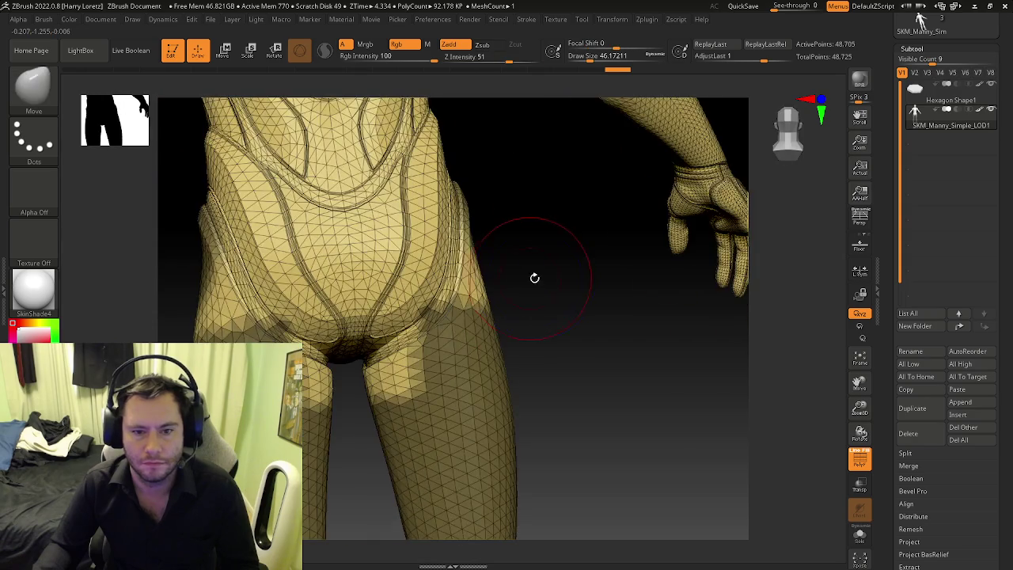
pyautogui.keyDown('ctrl'); pyautogui.moveTo(475, 262); pyautogui.dragTo(451, 347); pyautogui.keyUp('ctrl')
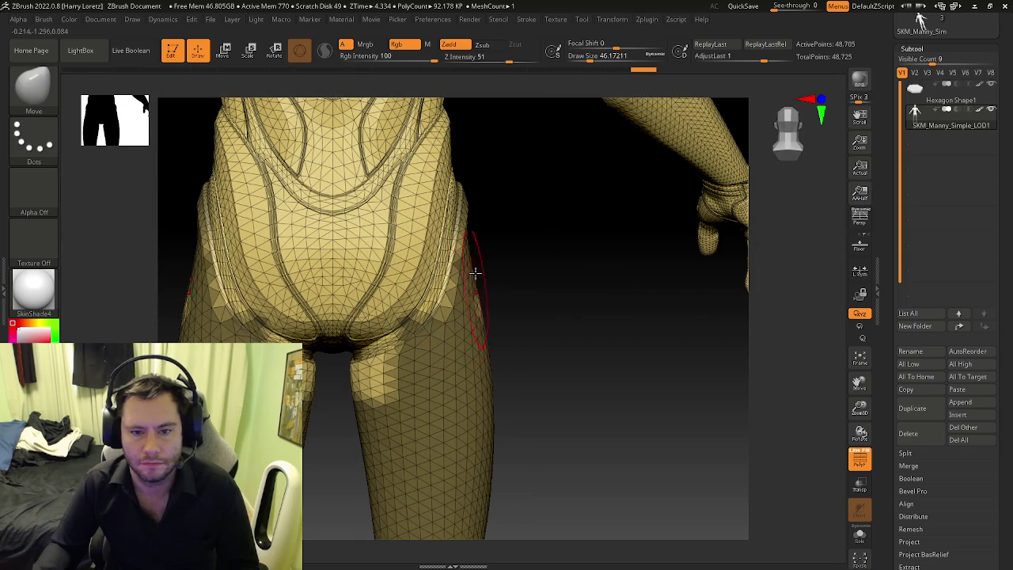
pyautogui.moveTo(468, 327); pyautogui.dragTo(463, 302, button='right')
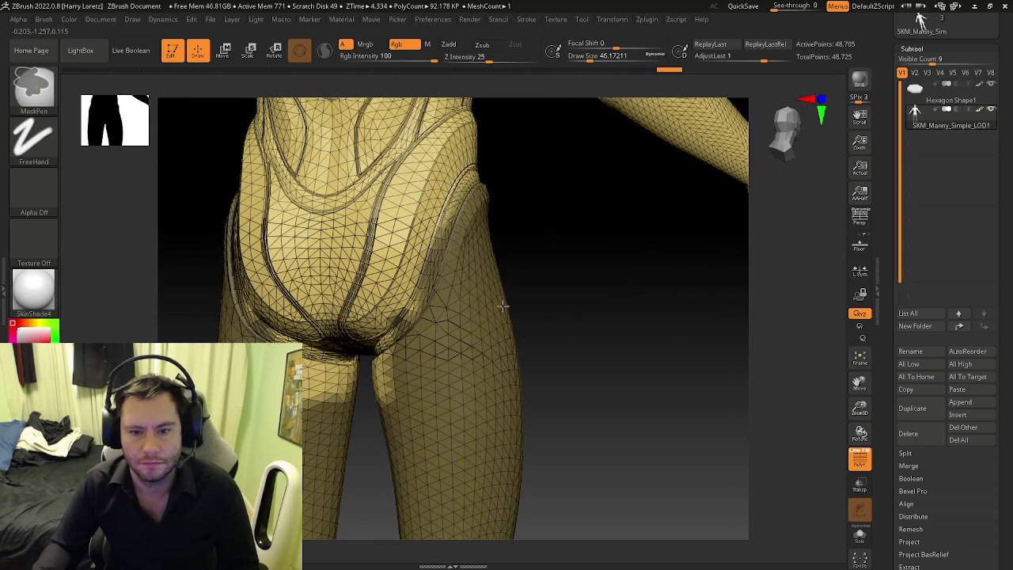
pyautogui.moveTo(289, 294); pyautogui.dragTo(468, 346, button='right')
pyautogui.keyDown('ctrl'); pyautogui.moveTo(468, 346); pyautogui.dragTo(367, 412); pyautogui.keyUp('ctrl')
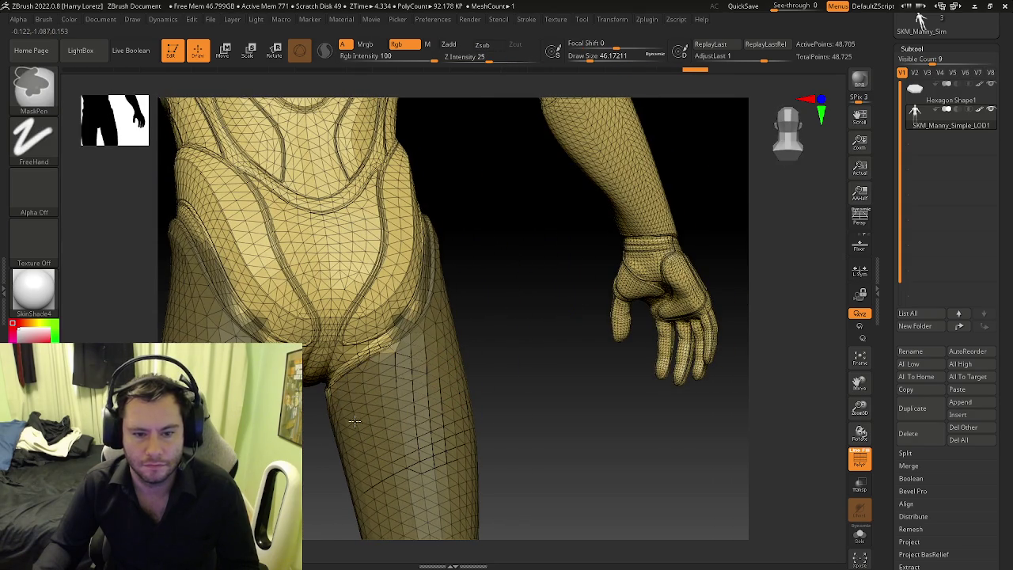
pyautogui.moveTo(396, 391)
pyautogui.mouseDown(button='right')
pyautogui.moveTo(351, 399)
pyautogui.moveTo(401, 367)
pyautogui.moveTo(364, 344)
pyautogui.moveTo(402, 362)
pyautogui.moveTo(385, 356)
pyautogui.moveTo(443, 330)
pyautogui.mouseUp(button='right')
pyautogui.press('w')
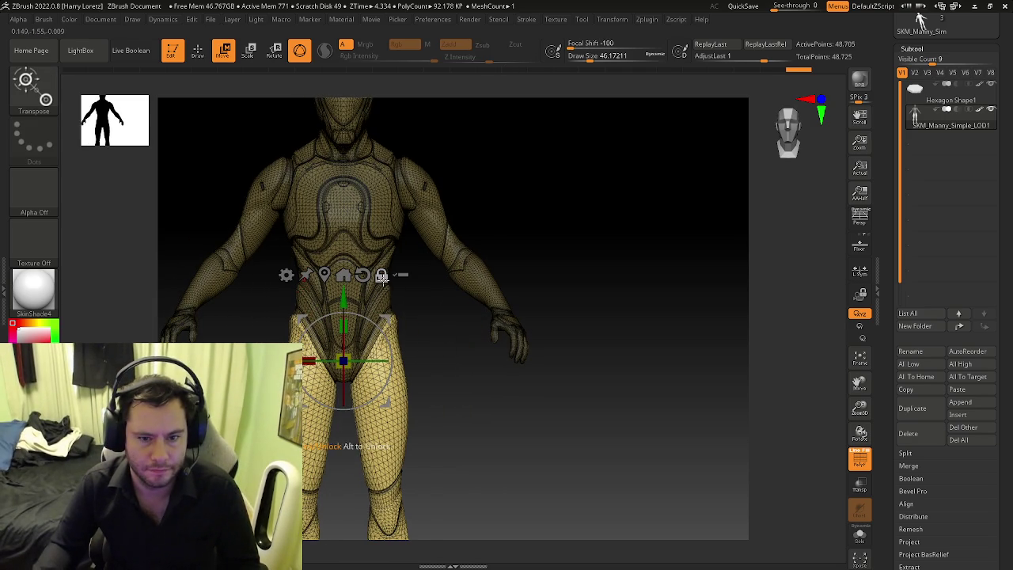
# Step: Rotate the unmasked legs forward about 85 degrees at the hips
pyautogui.moveTo(346, 298); pyautogui.dragTo(345, 283)
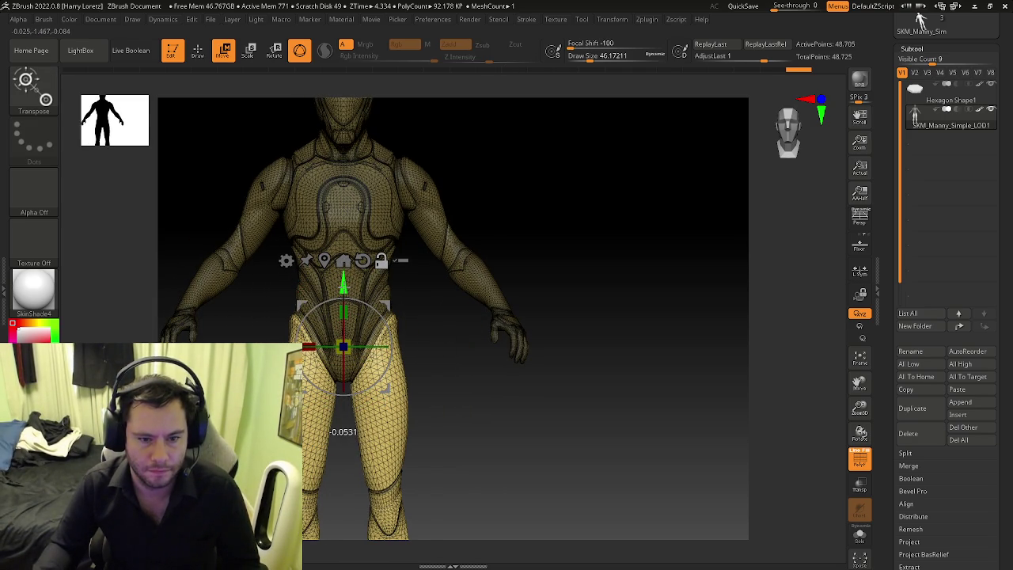
pyautogui.moveTo(388, 263)
pyautogui.mouseDown(button='right')
pyautogui.moveTo(406, 301)
pyautogui.moveTo(400, 323)
pyautogui.mouseUp(button='right')
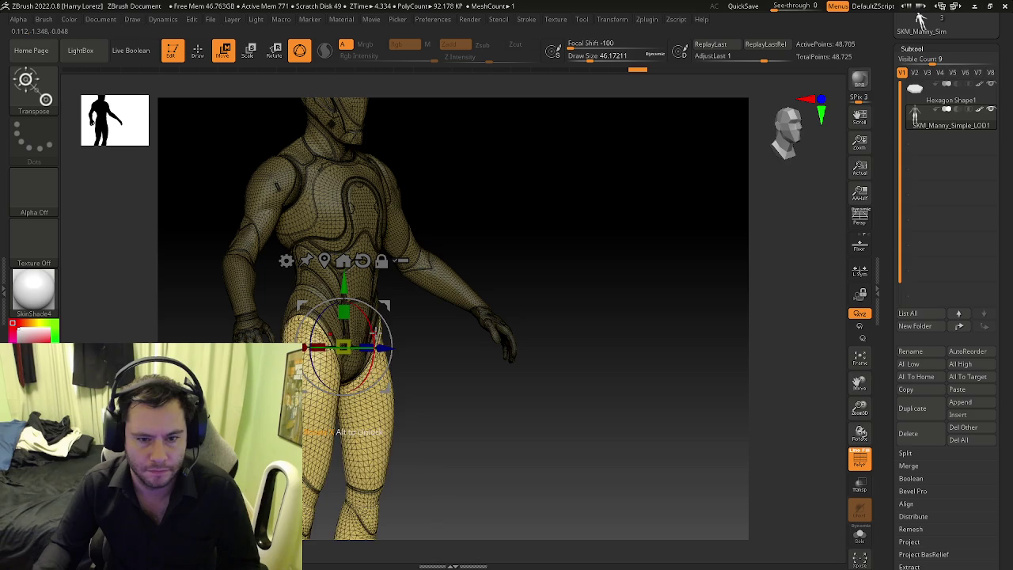
pyautogui.moveTo(360, 333); pyautogui.dragTo(346, 234)
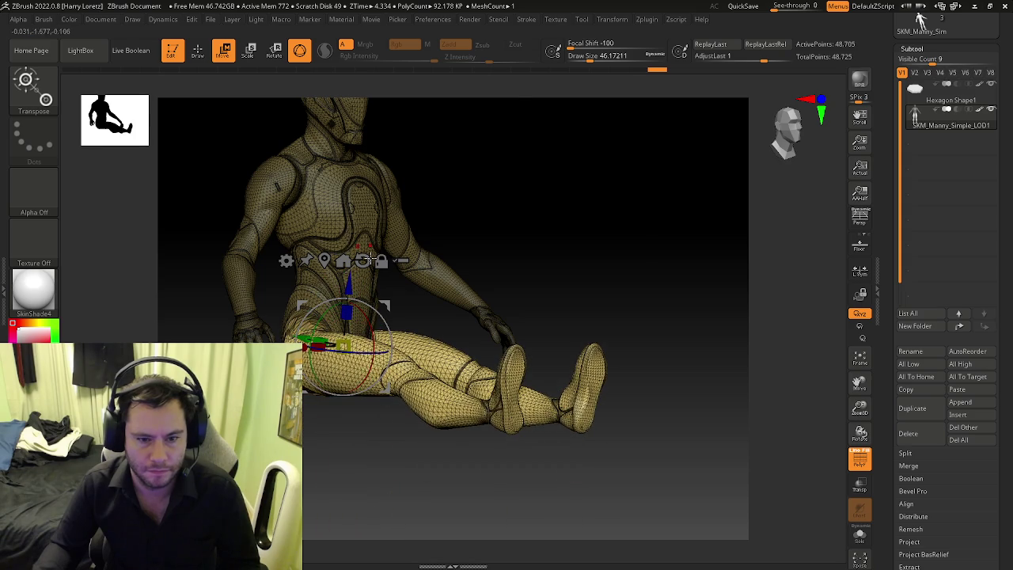
pyautogui.moveTo(354, 238); pyautogui.dragTo(606, 307, button='right')
pyautogui.hotkey('ctrl', 'z')
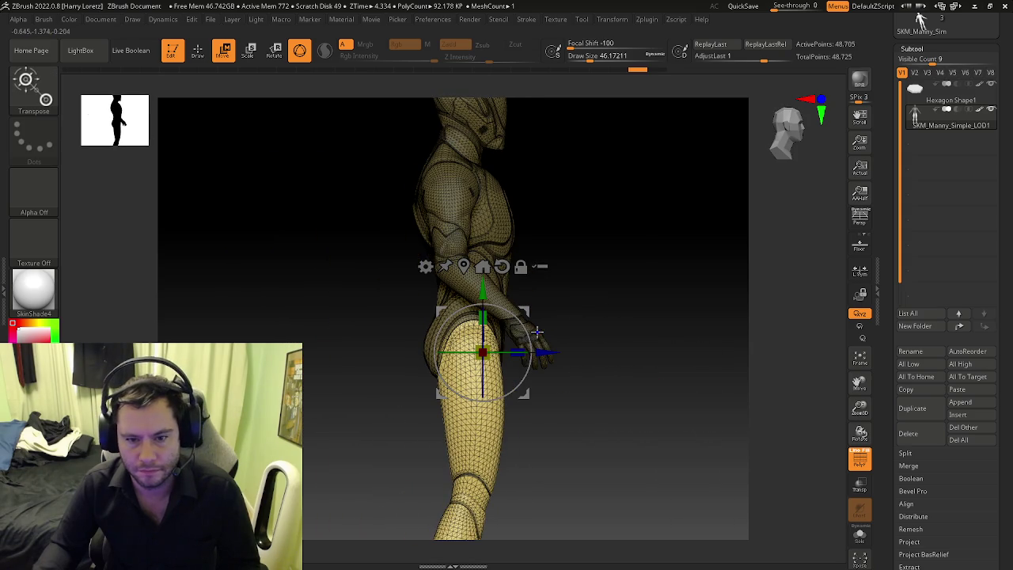
pyautogui.moveTo(538, 331); pyautogui.dragTo(479, 295)
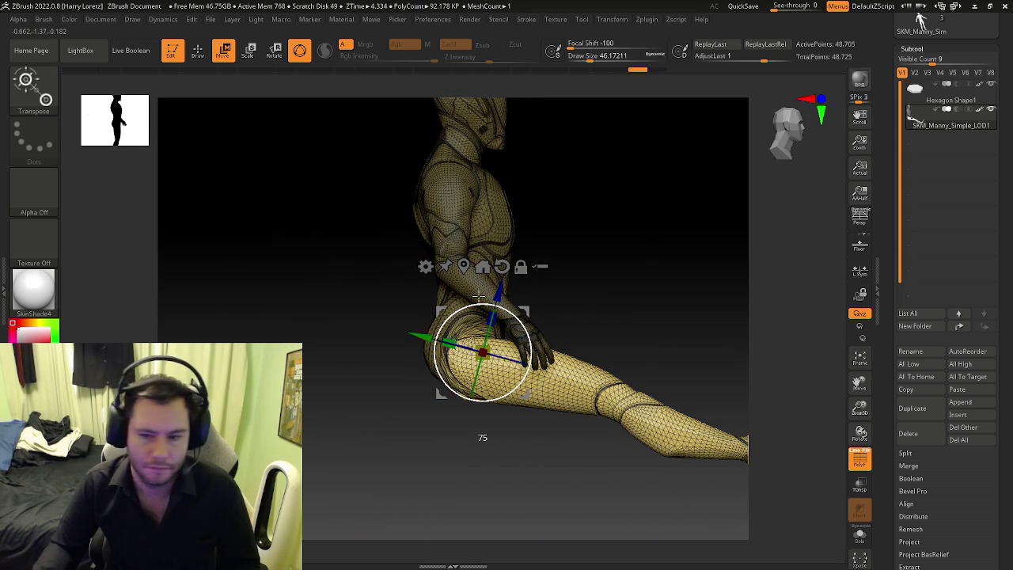
pyautogui.moveTo(474, 293); pyautogui.dragTo(467, 290)
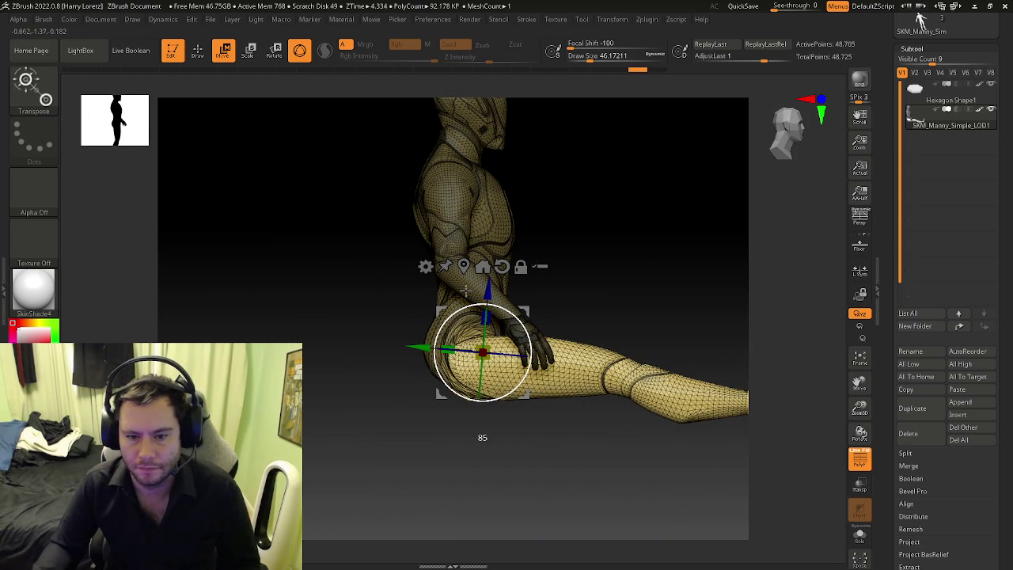
pyautogui.keyDown('alt'); pyautogui.moveTo(466, 289); pyautogui.dragTo(467, 313, button='right'); pyautogui.keyUp('alt')
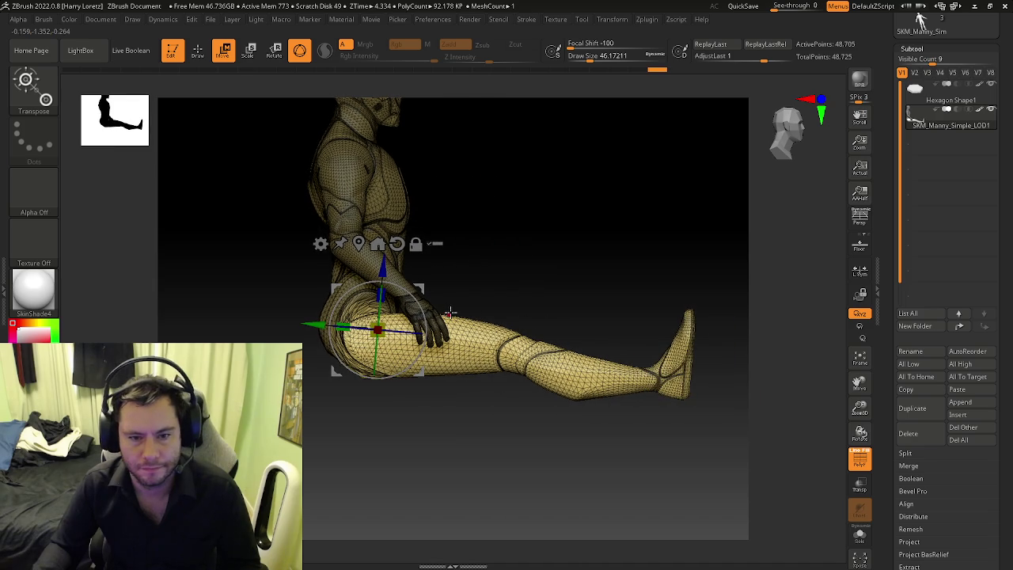
# Step: Mask the thigh, pivot at the knee, and bend the lower leg down
pyautogui.keyDown('ctrl'); pyautogui.moveTo(215, 260); pyautogui.dragTo(509, 430); pyautogui.keyUp('ctrl')
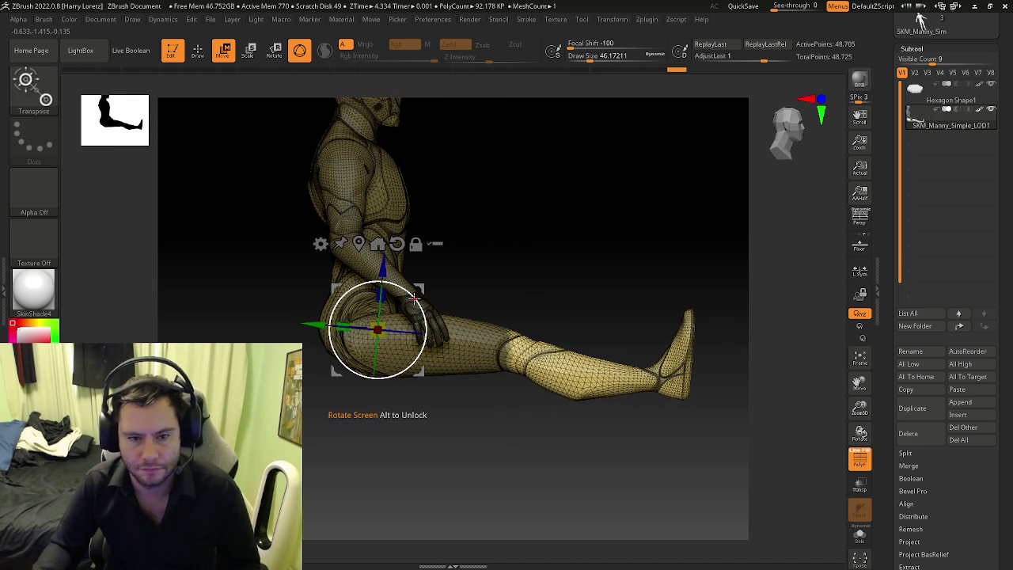
pyautogui.moveTo(415, 296); pyautogui.dragTo(385, 317)
pyautogui.hotkey('ctrl', 'z')
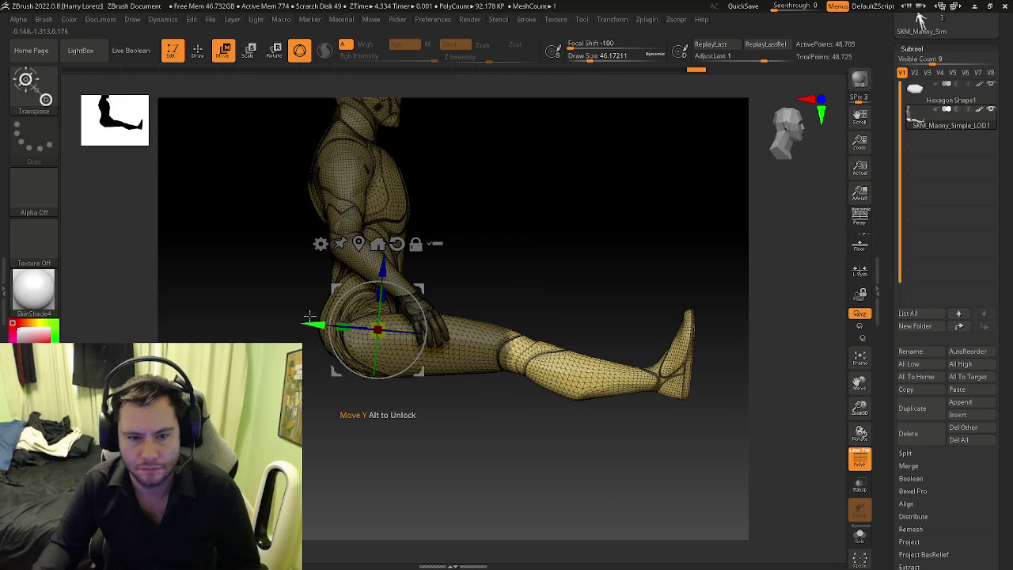
pyautogui.click(554, 348)
pyautogui.keyDown('ctrl'); pyautogui.moveTo(502, 309); pyautogui.dragTo(502, 261, button='right'); pyautogui.keyUp('ctrl')
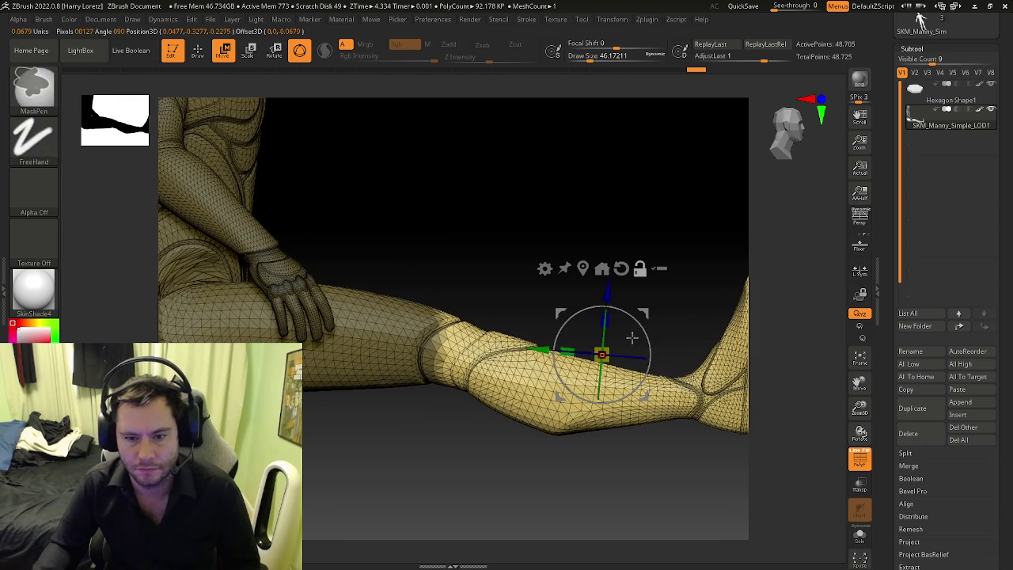
pyautogui.moveTo(424, 346); pyautogui.dragTo(384, 352)
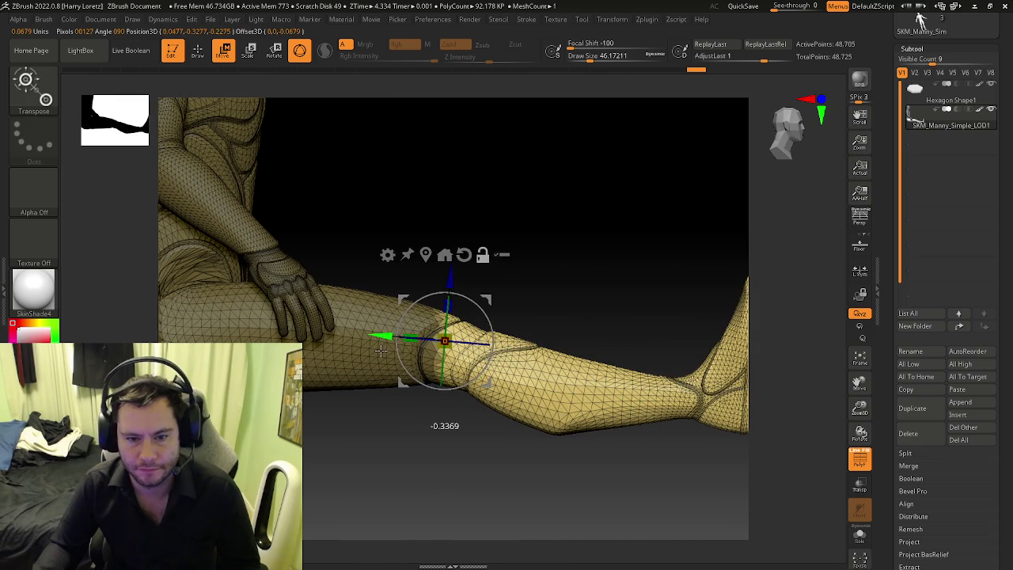
pyautogui.moveTo(445, 282); pyautogui.dragTo(448, 289)
pyautogui.moveTo(491, 347); pyautogui.dragTo(485, 360)
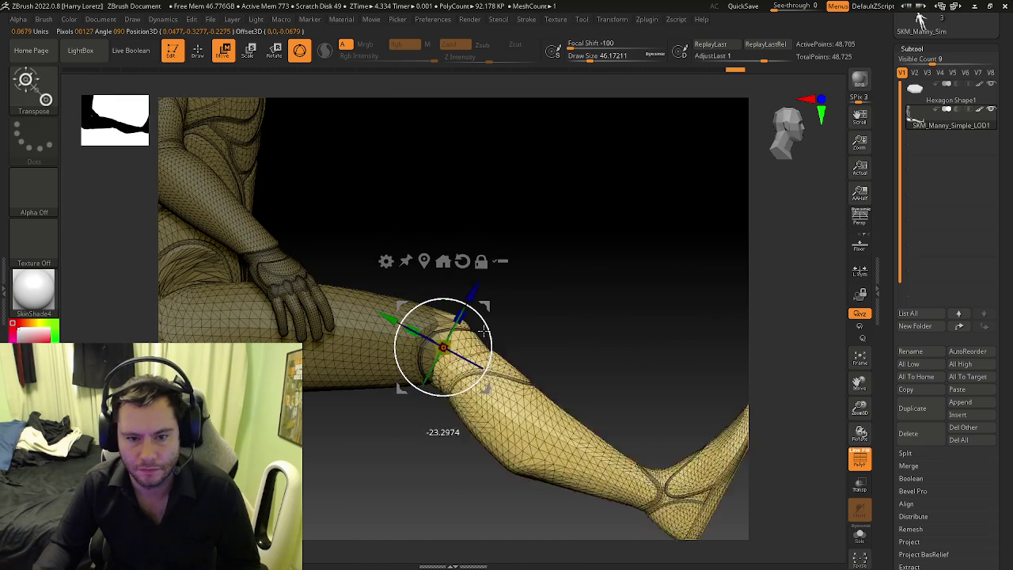
pyautogui.press('f')
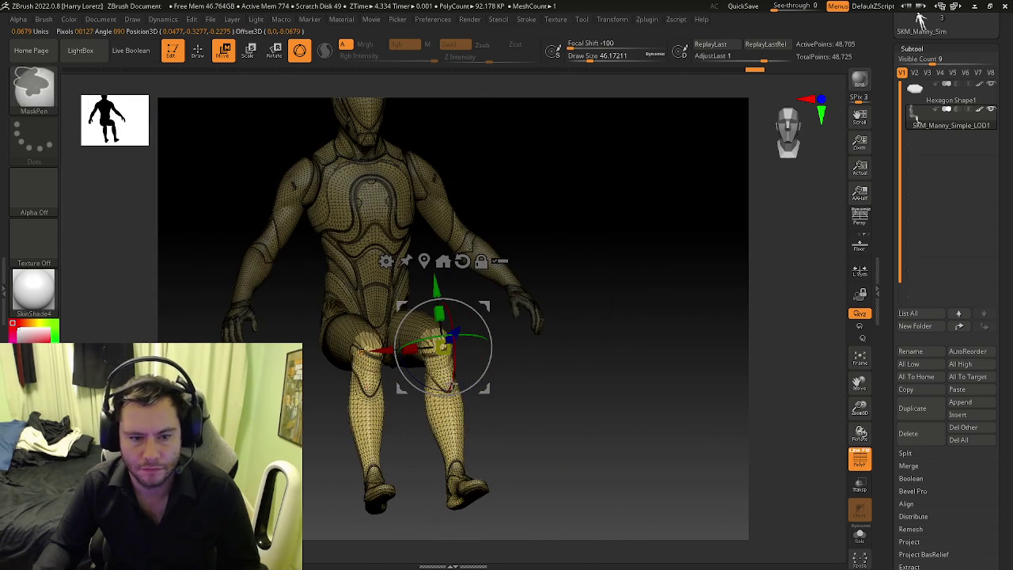
pyautogui.moveTo(436, 287); pyautogui.dragTo(436, 280)
pyautogui.moveTo(481, 303)
pyautogui.mouseDown()
pyautogui.moveTo(525, 310)
pyautogui.moveTo(504, 326)
pyautogui.mouseUp()
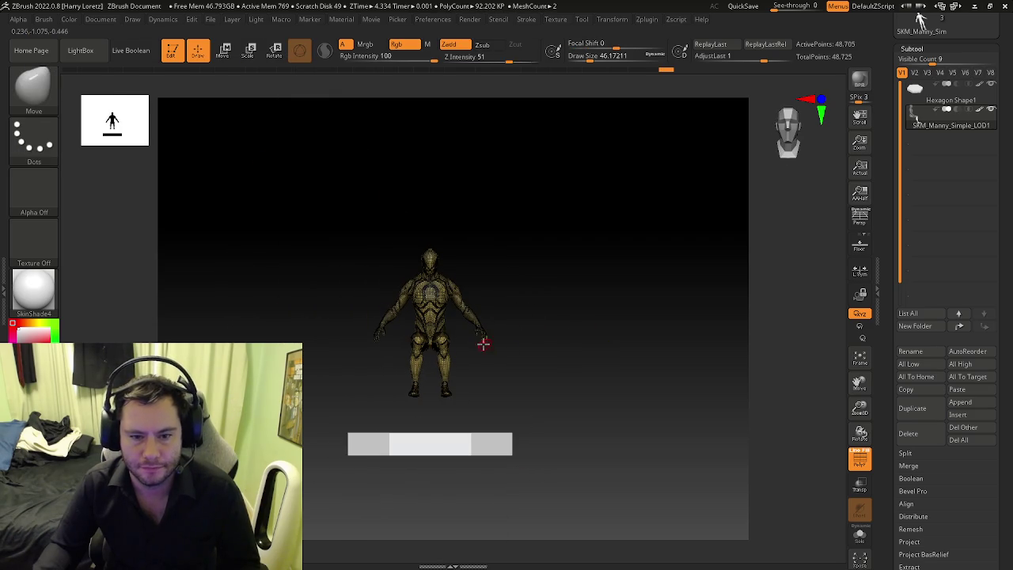
# Step: Mask over the shoulder and invert the mask to free the arm
pyautogui.press('f')
pyautogui.moveTo(238, 190)
pyautogui.keyDown('ctrl'); pyautogui.mouseDown()
pyautogui.moveTo(331, 371)
pyautogui.moveTo(317, 261)
pyautogui.mouseUp(); pyautogui.keyUp('ctrl')
pyautogui.keyDown('ctrl'); pyautogui.moveTo(227, 192); pyautogui.dragTo(355, 428); pyautogui.keyUp('ctrl')
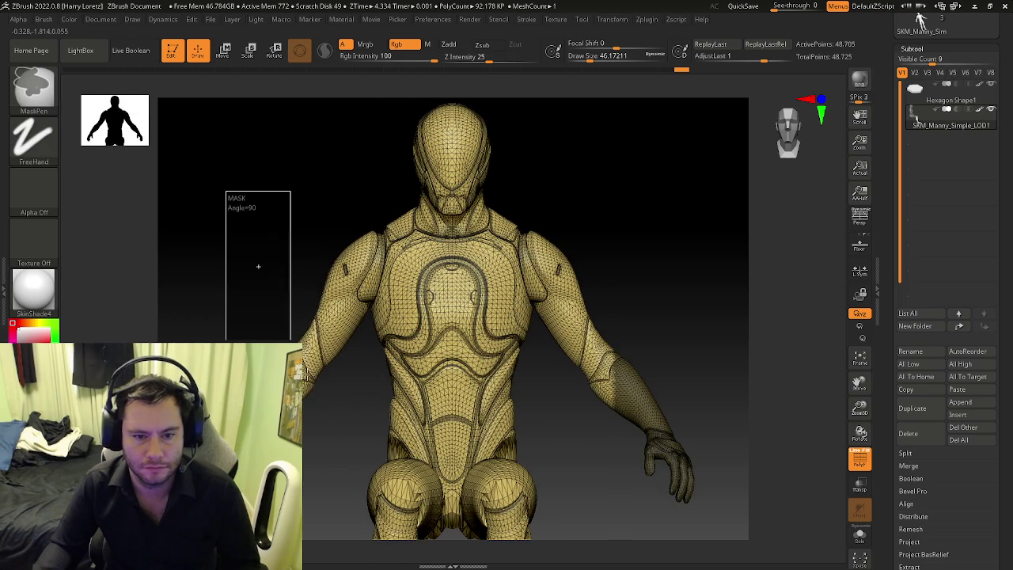
pyautogui.keyDown('ctrl'); pyautogui.moveTo(294, 193); pyautogui.dragTo(366, 362); pyautogui.keyUp('ctrl')
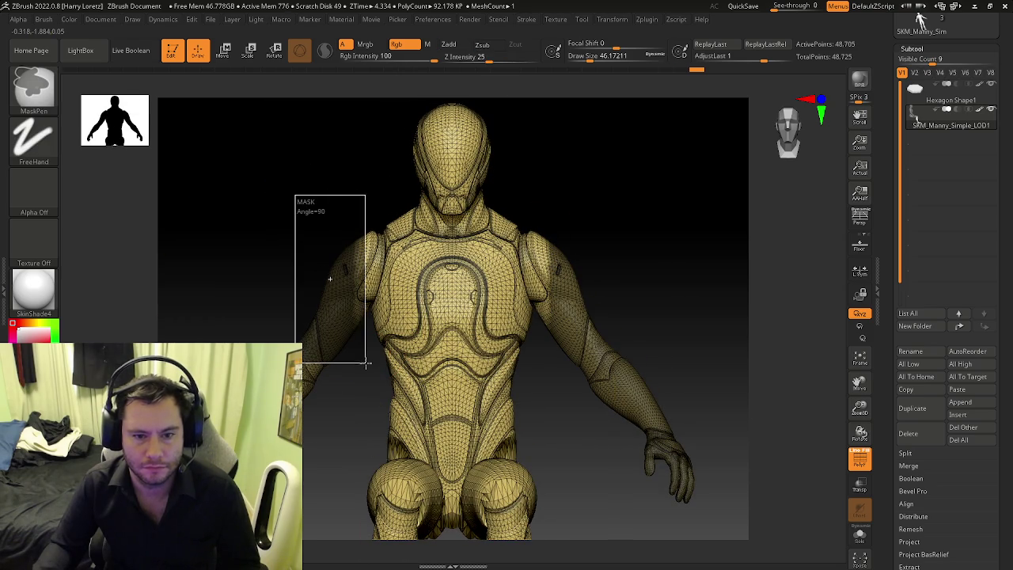
pyautogui.moveTo(327, 194)
pyautogui.keyDown('ctrl'); pyautogui.mouseDown()
pyautogui.moveTo(374, 301)
pyautogui.moveTo(369, 340)
pyautogui.mouseUp(); pyautogui.keyUp('ctrl')
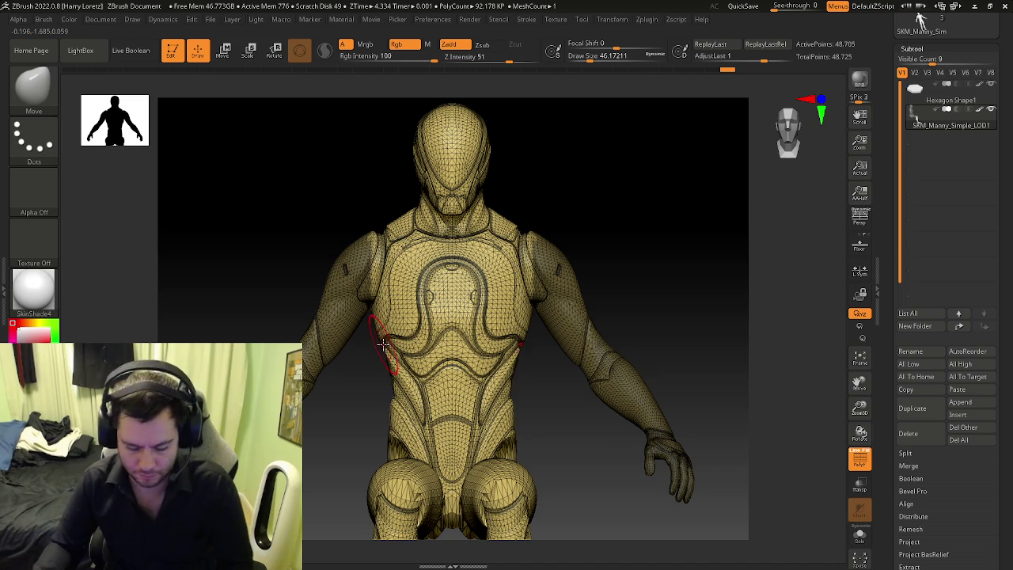
pyautogui.hotkey('ctrl', 'i')
# Step: Rotate the arm down around the shoulder with the Transpose gizmo
pyautogui.press('e')
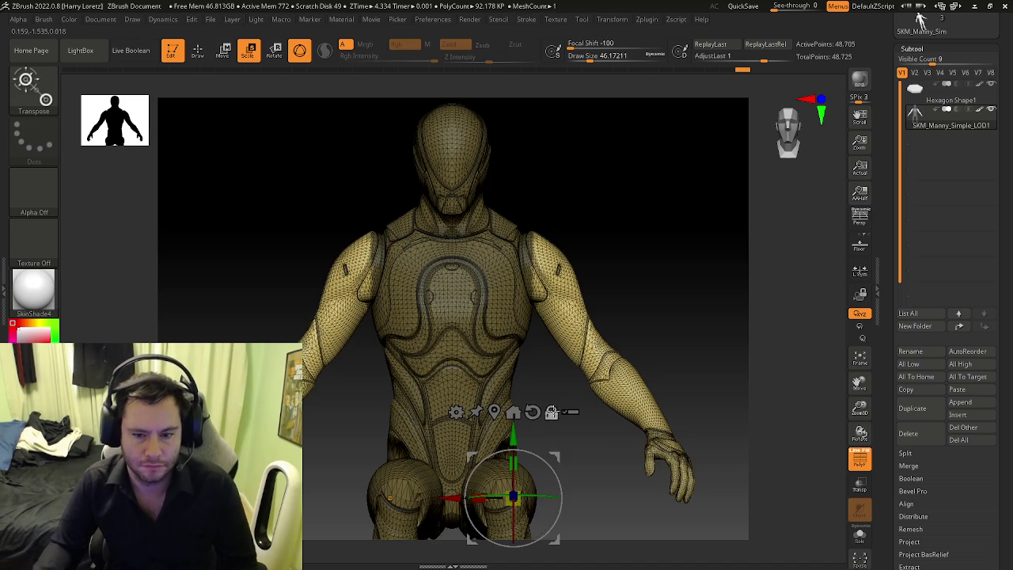
pyautogui.keyDown('alt'); pyautogui.moveTo(513, 497); pyautogui.dragTo(625, 205); pyautogui.keyUp('alt')
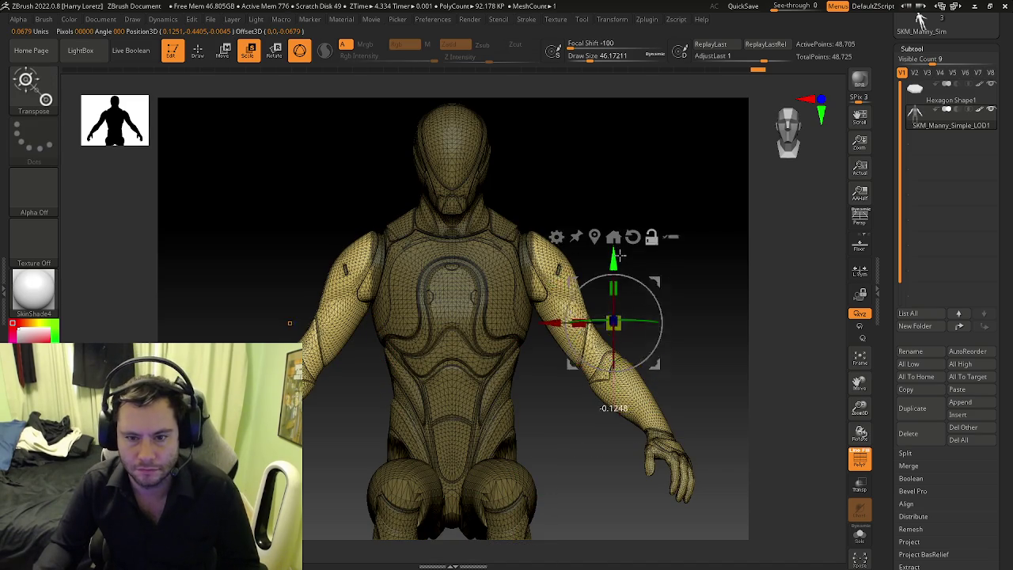
pyautogui.keyDown('alt'); pyautogui.moveTo(550, 264); pyautogui.dragTo(466, 269); pyautogui.keyUp('alt')
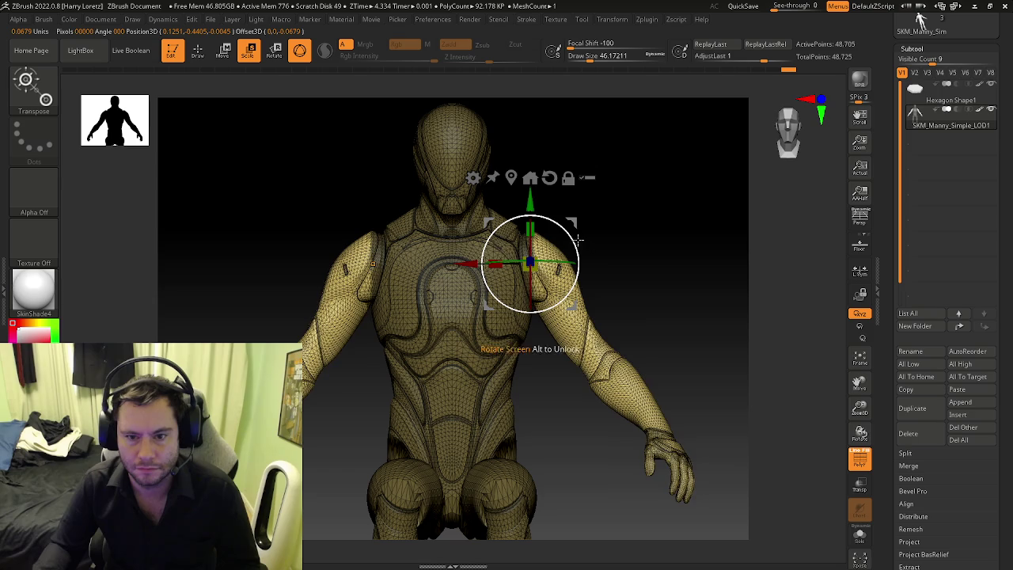
pyautogui.moveTo(578, 239); pyautogui.dragTo(579, 266)
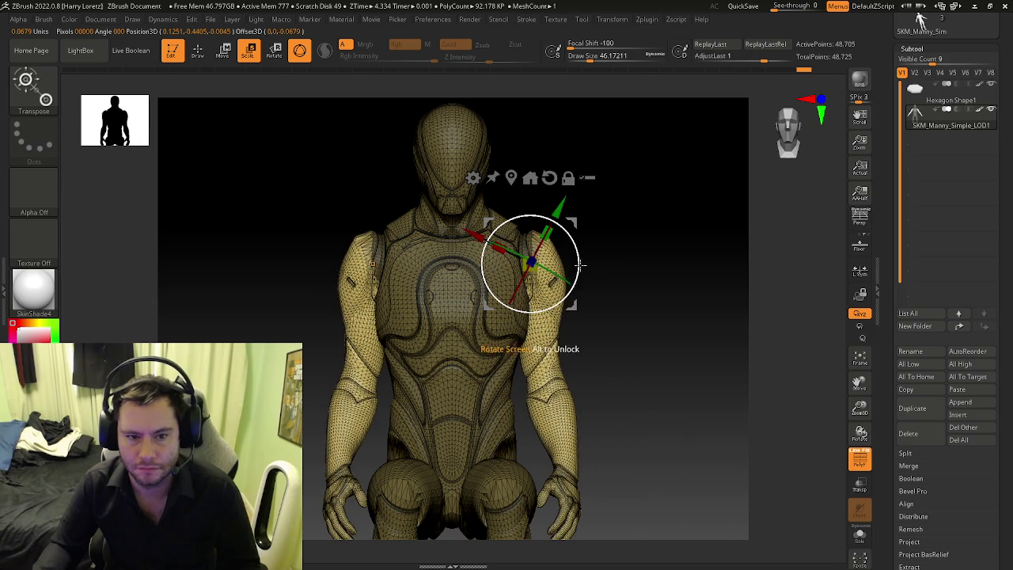
pyautogui.press('q')
pyautogui.moveTo(550, 357)
pyautogui.mouseDown()
pyautogui.moveTo(569, 366)
pyautogui.moveTo(549, 364)
pyautogui.mouseUp()
pyautogui.moveTo(593, 328)
pyautogui.keyDown('ctrl'); pyautogui.mouseDown()
pyautogui.moveTo(604, 374)
pyautogui.moveTo(465, 383)
pyautogui.moveTo(553, 315)
pyautogui.mouseUp(); pyautogui.keyUp('ctrl')
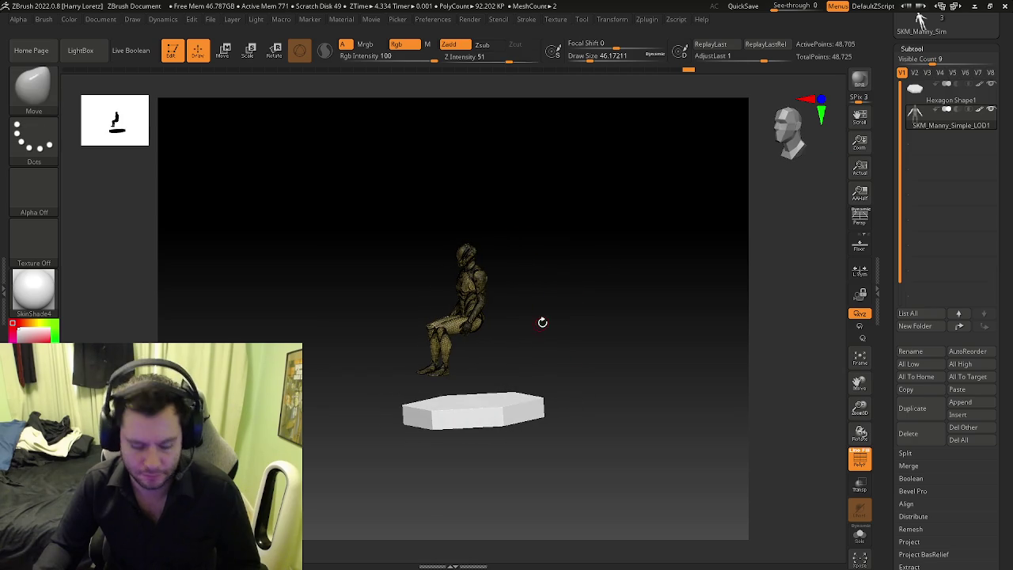
# Step: With the ZModeler brush, select Hexagon Shape1 and solo it
pyautogui.press('b')
pyautogui.press('Escape')
pyautogui.press('b')
pyautogui.press('z')
pyautogui.press('m')
pyautogui.click(918, 98)
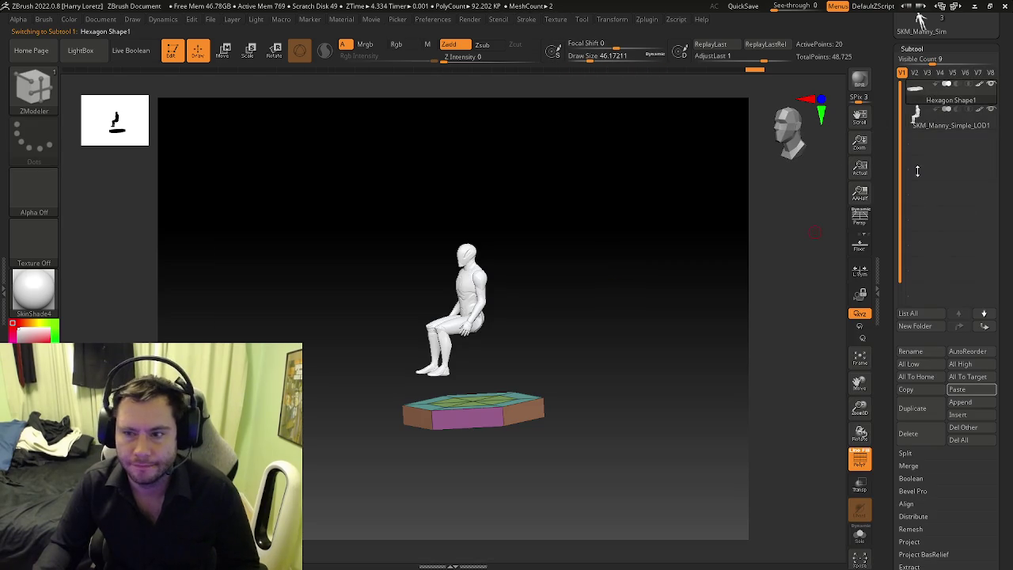
pyautogui.click(860, 535)
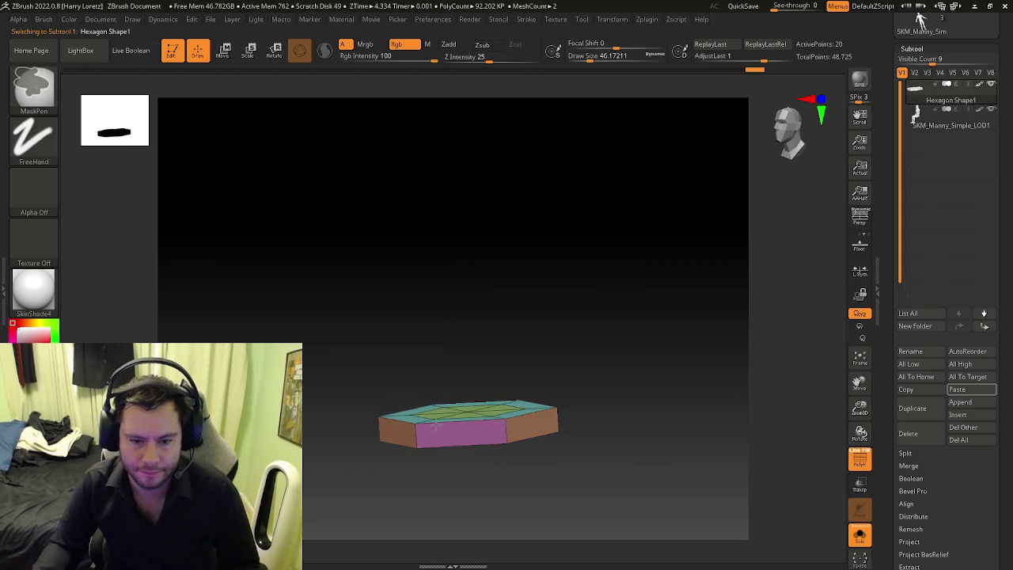
# Step: Extrude the hexagon's top polygroup upward into a tall column, then reselect the Manny subtool with Solo off
pyautogui.moveTo(468, 413); pyautogui.dragTo(473, 165)
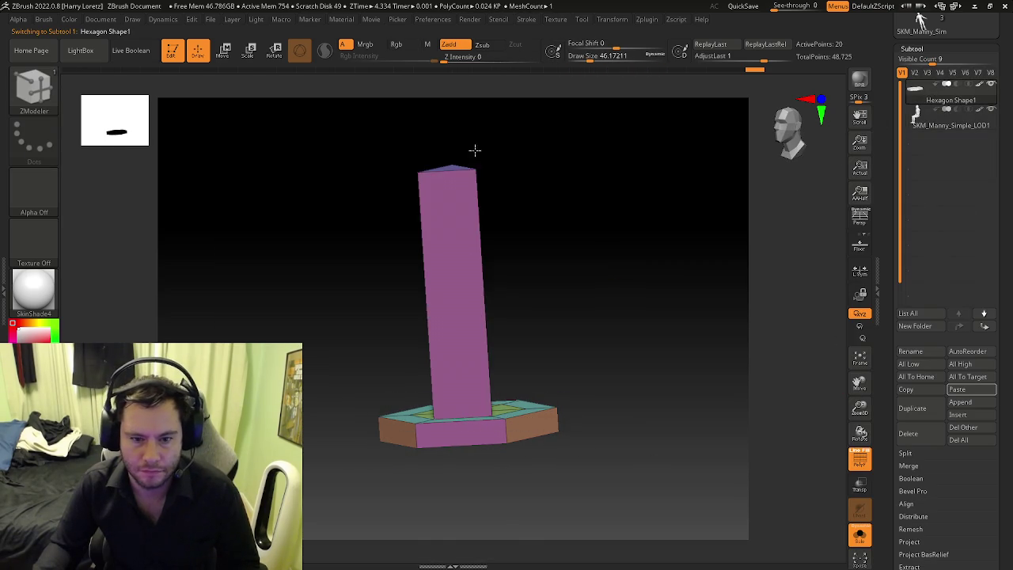
pyautogui.hotkey('ctrl', 'z')
pyautogui.moveTo(488, 254); pyautogui.dragTo(483, 422)
pyautogui.press('space')
pyautogui.click(577, 280)
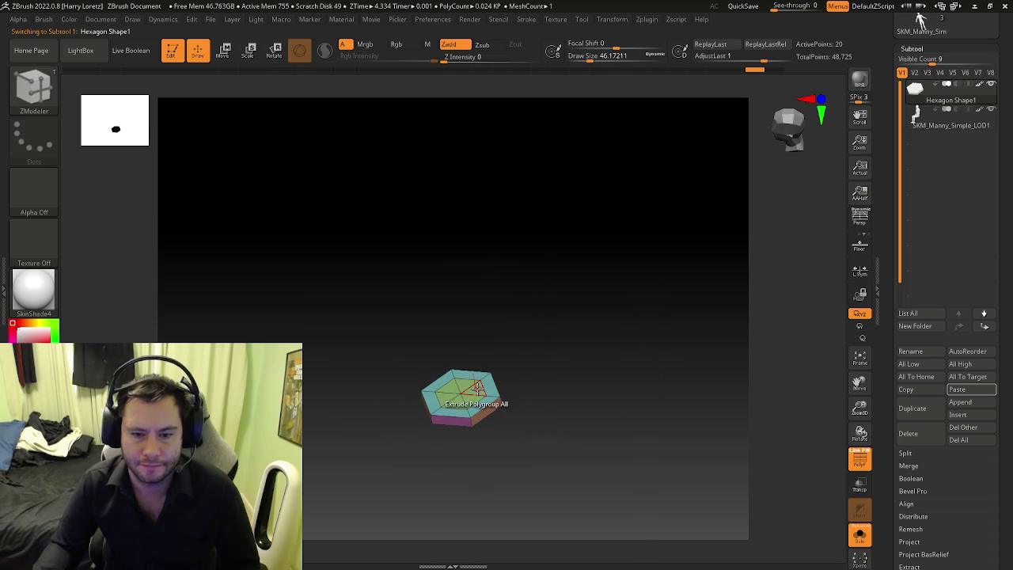
pyautogui.moveTo(477, 388); pyautogui.dragTo(461, 160)
pyautogui.click(926, 123)
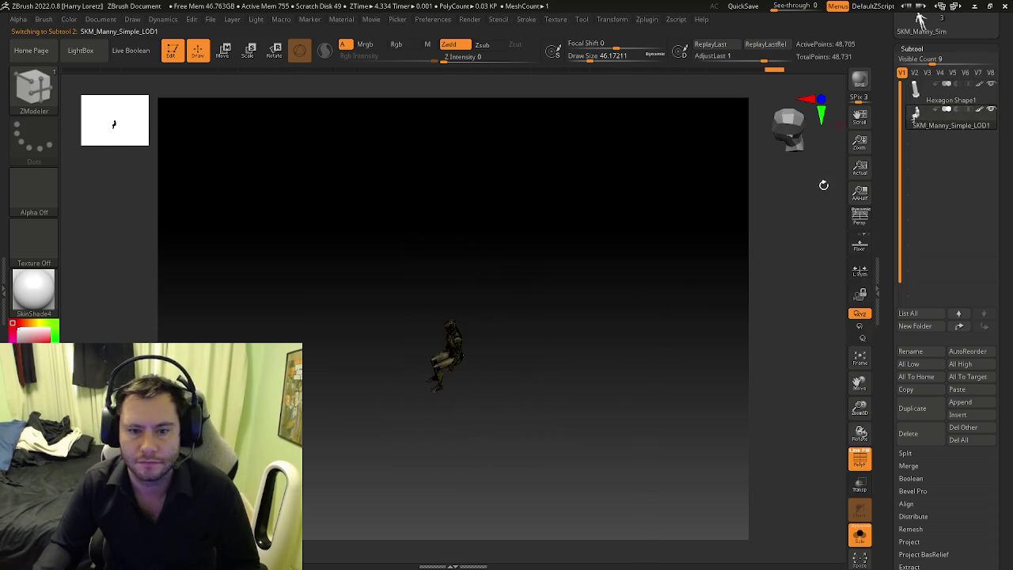
pyautogui.click(860, 536)
# Step: Rotate the Manny mannequin 90° around its vertical axis beside the new column
pyautogui.press('w')
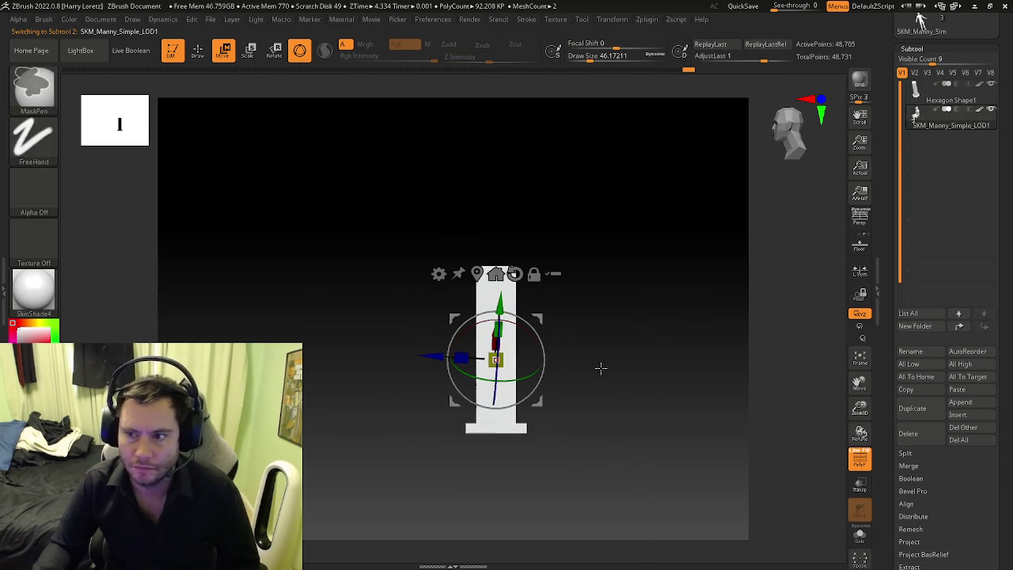
pyautogui.click(478, 274)
pyautogui.moveTo(546, 313); pyautogui.dragTo(597, 343)
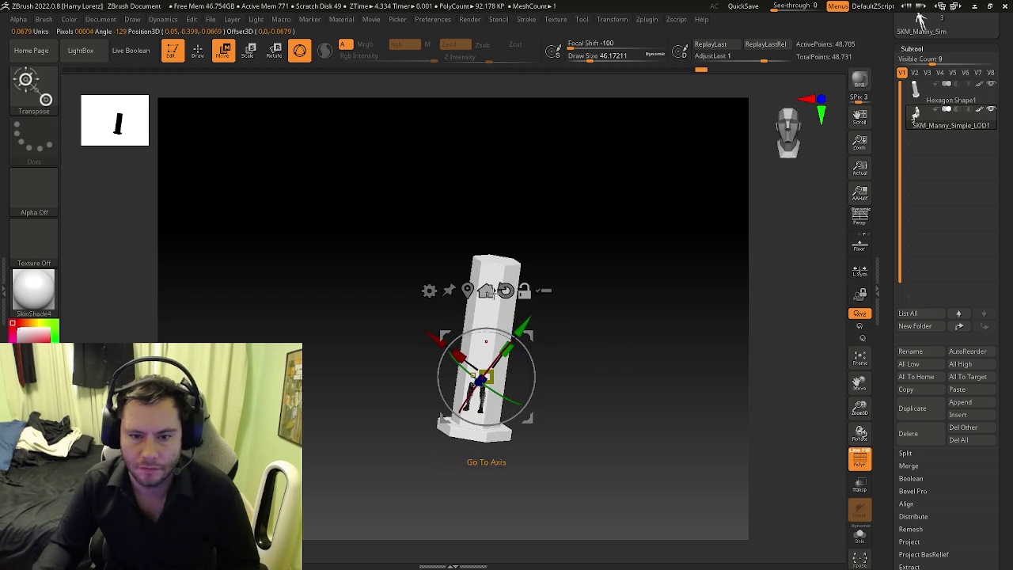
pyautogui.keyDown('shift'); pyautogui.moveTo(470, 292); pyautogui.dragTo(565, 339); pyautogui.keyUp('shift')
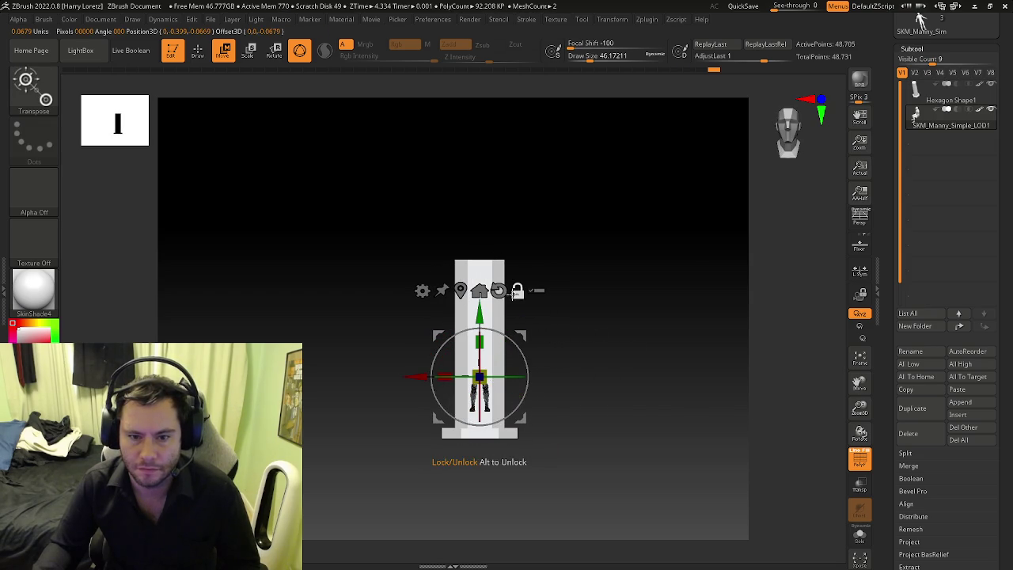
pyautogui.moveTo(583, 339)
pyautogui.mouseDown()
pyautogui.moveTo(619, 369)
pyautogui.moveTo(335, 377)
pyautogui.mouseUp()
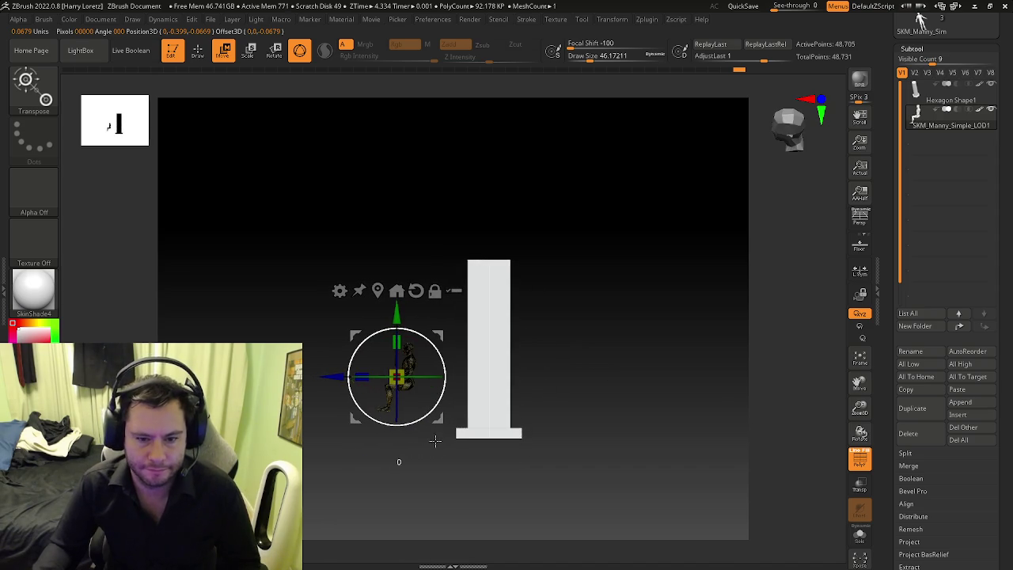
pyautogui.moveTo(430, 438); pyautogui.dragTo(398, 464)
pyautogui.moveTo(421, 394); pyautogui.dragTo(536, 366)
pyautogui.press('q')
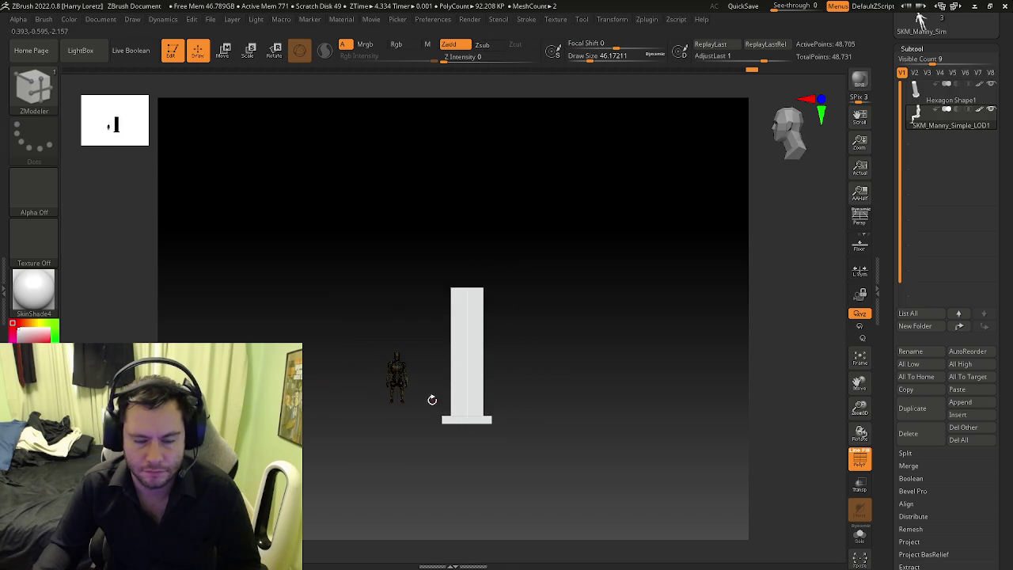
pyautogui.keyDown('alt'); pyautogui.moveTo(432, 400); pyautogui.dragTo(486, 362); pyautogui.keyUp('alt')
pyautogui.moveTo(491, 369)
pyautogui.keyDown('ctrl'); pyautogui.mouseDown(button='right')
pyautogui.moveTo(536, 351)
pyautogui.moveTo(660, 365)
pyautogui.mouseUp(button='right'); pyautogui.keyUp('ctrl')
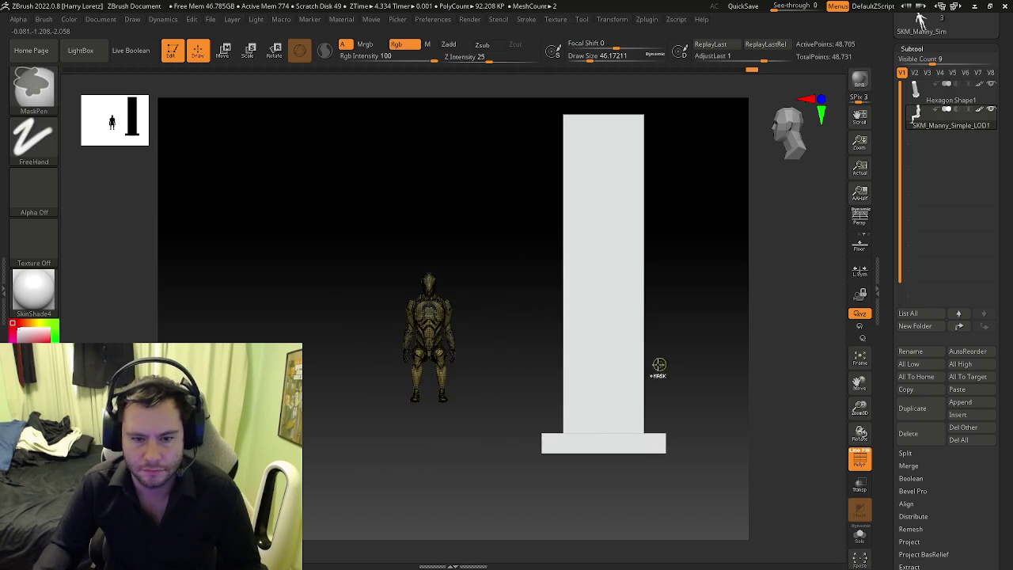
pyautogui.moveTo(559, 371)
pyautogui.keyDown('ctrl'); pyautogui.mouseDown(button='right')
pyautogui.moveTo(470, 357)
pyautogui.moveTo(516, 383)
pyautogui.mouseUp(button='right'); pyautogui.keyUp('ctrl')
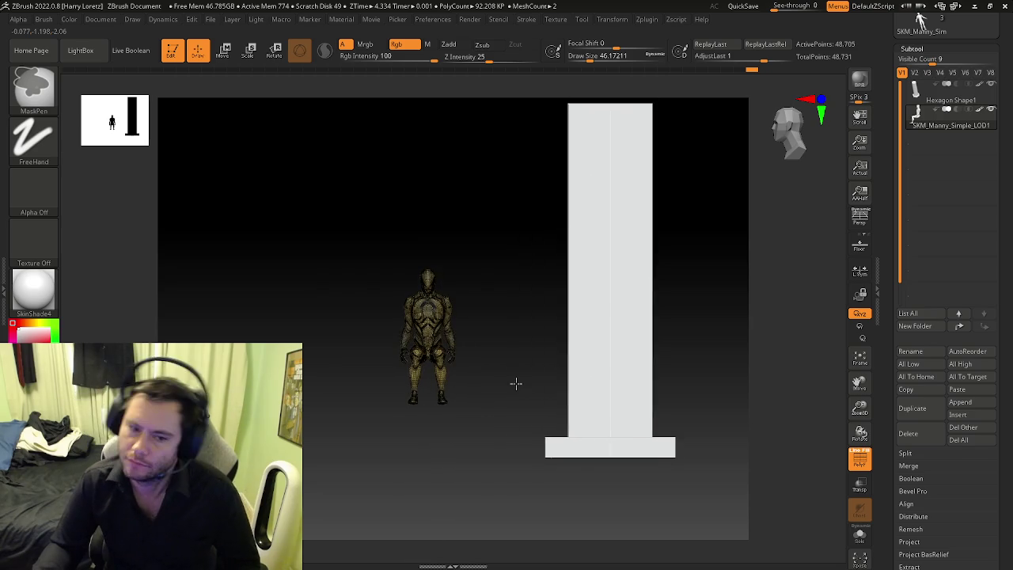
# Step: Duplicate the Manny mannequin and slide the copy left of the original along X
pyautogui.press('b')
pyautogui.press('z')
pyautogui.press('m')
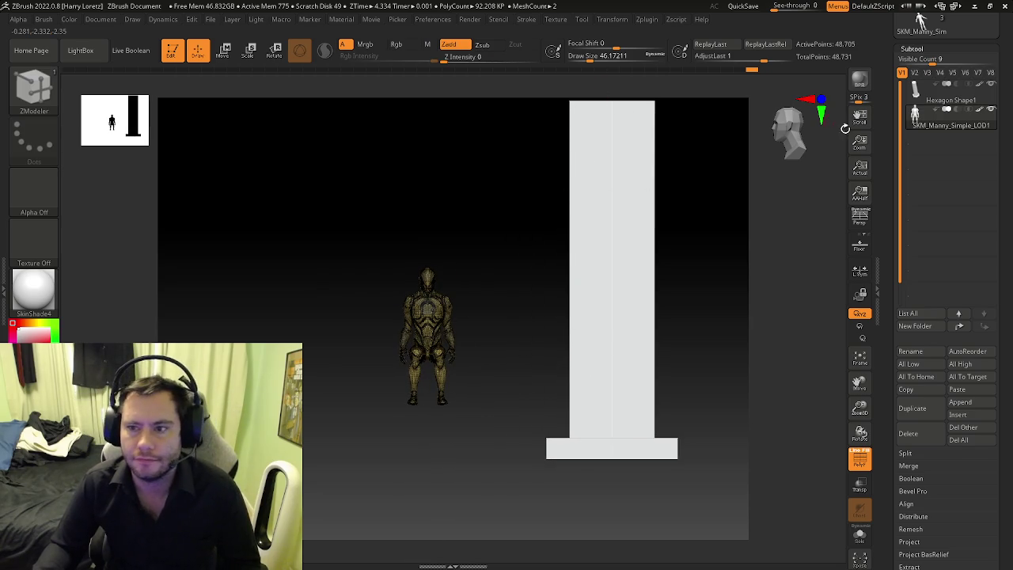
pyautogui.hotkey('ctrl', 'shift', 'd')
pyautogui.press('w')
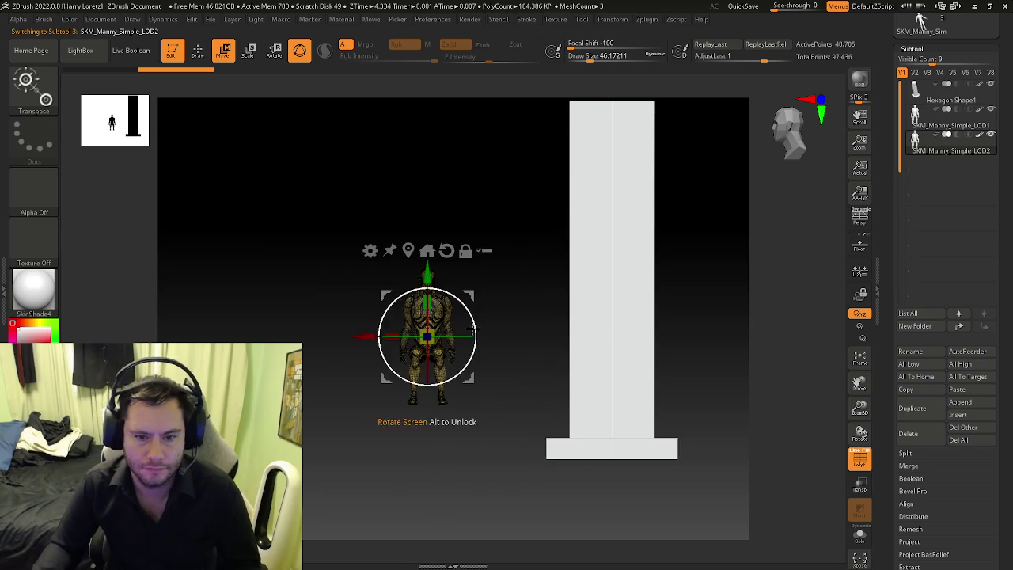
pyautogui.moveTo(360, 338); pyautogui.dragTo(300, 339)
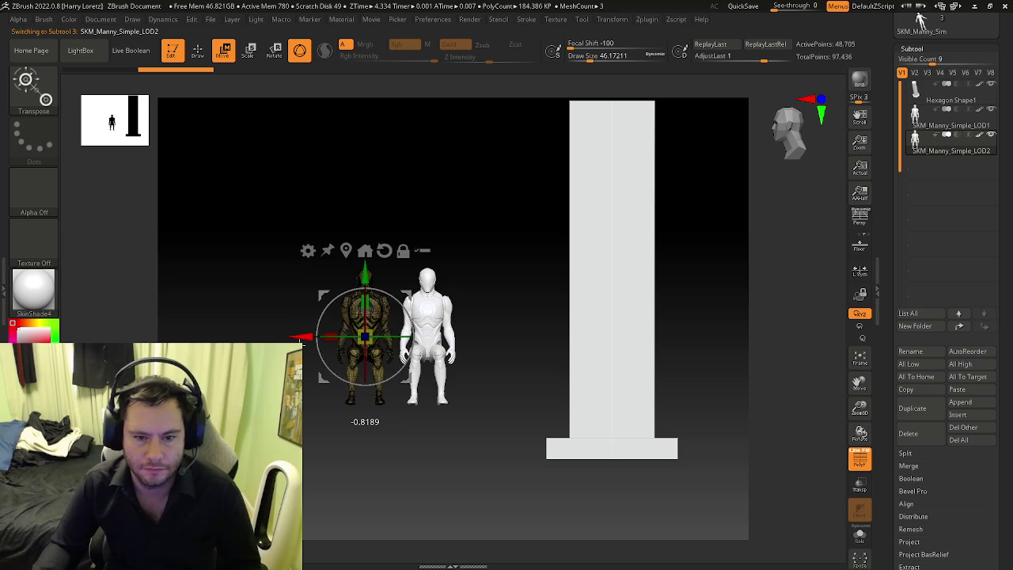
pyautogui.press('q')
pyautogui.scroll(-3, 491, 364)
pyautogui.moveTo(439, 362)
pyautogui.mouseDown()
pyautogui.moveTo(449, 412)
pyautogui.moveTo(434, 427)
pyautogui.moveTo(444, 369)
pyautogui.moveTo(418, 355)
pyautogui.moveTo(431, 399)
pyautogui.moveTo(461, 410)
pyautogui.moveTo(459, 389)
pyautogui.moveTo(436, 371)
pyautogui.mouseUp()
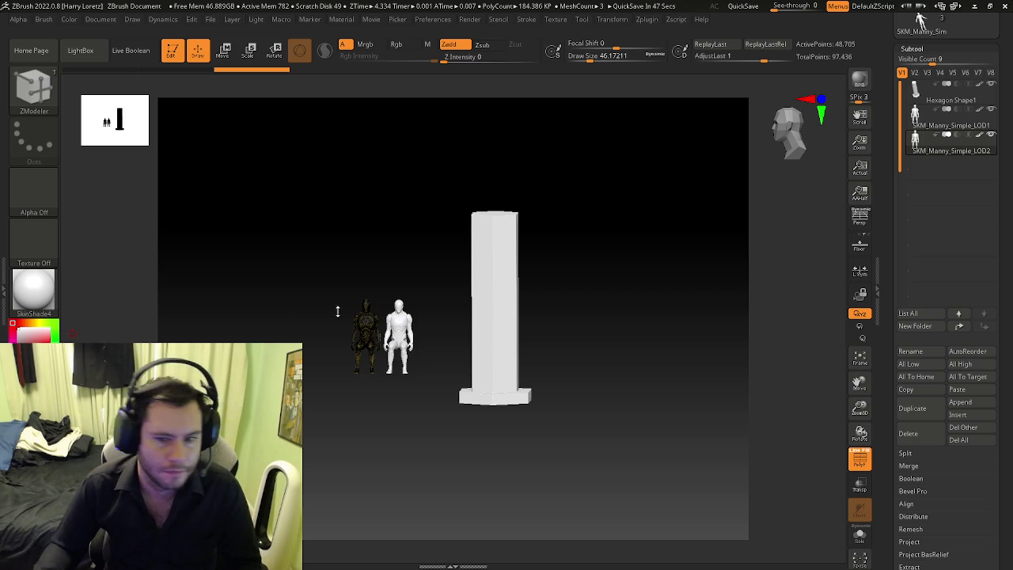
pyautogui.moveTo(398, 336); pyautogui.dragTo(394, 342, button='right')
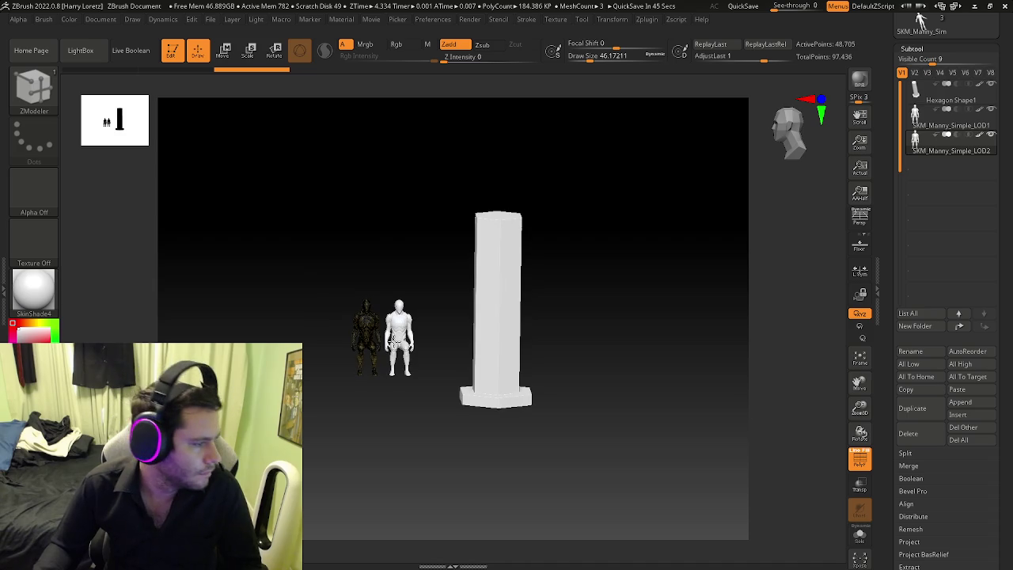
# Step: Nudge the second figure right, then duplicate again and place the third copy on the left
pyautogui.press('w')
pyautogui.scroll(2, 380, 339)
pyautogui.moveTo(301, 334); pyautogui.dragTo(305, 333)
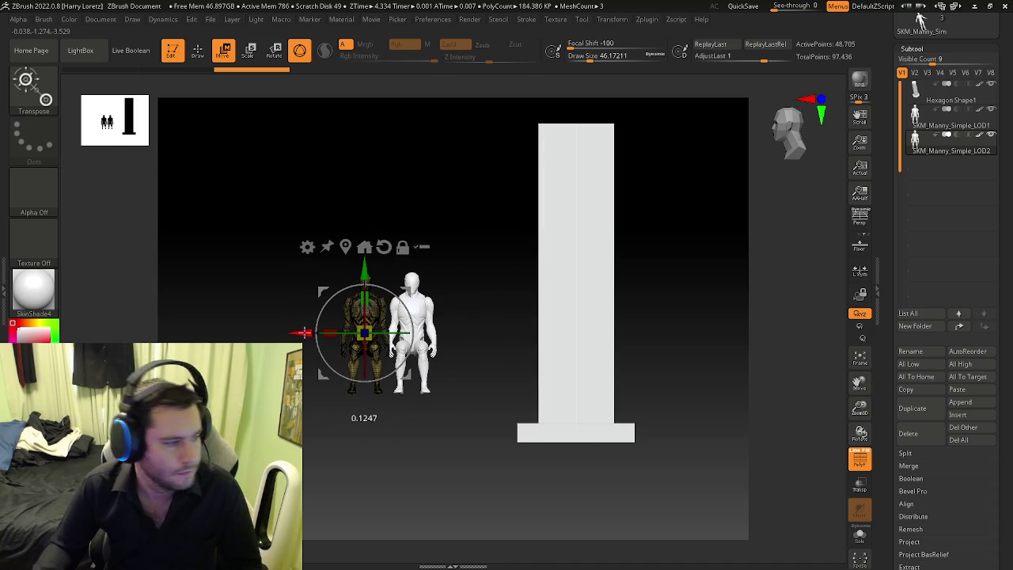
pyautogui.moveTo(305, 333); pyautogui.dragTo(308, 333)
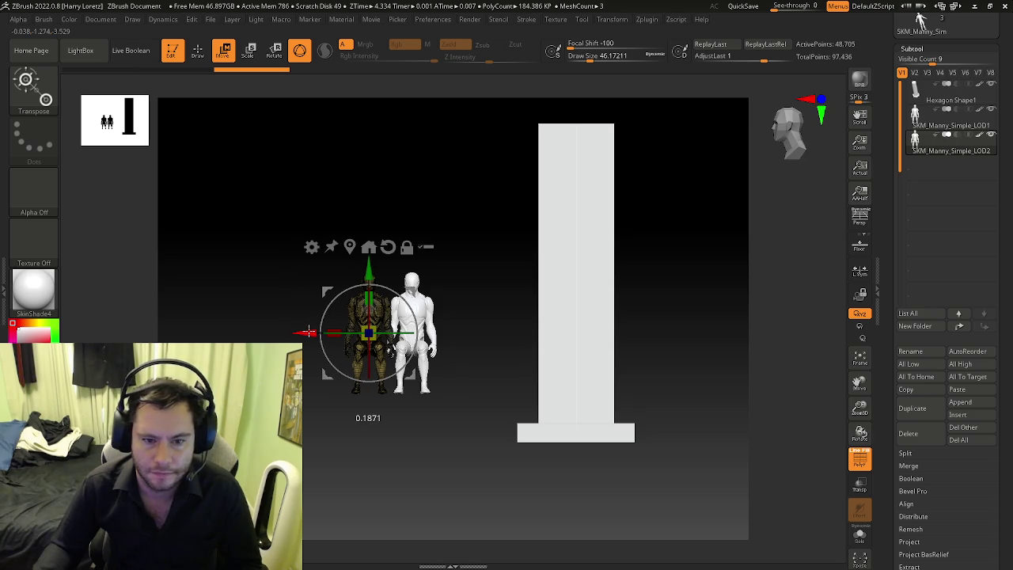
pyautogui.click(912, 408)
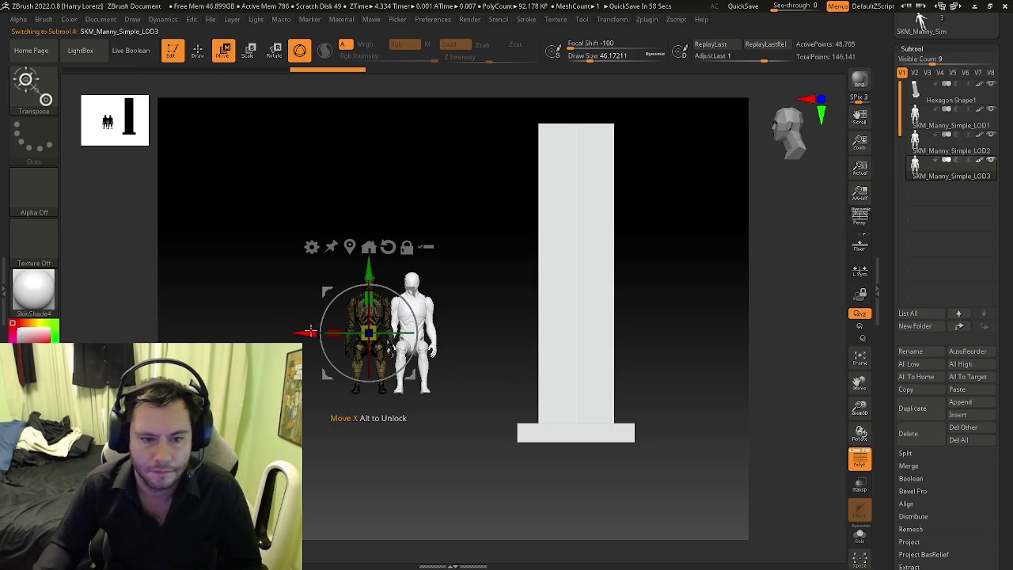
pyautogui.moveTo(311, 333); pyautogui.dragTo(269, 333)
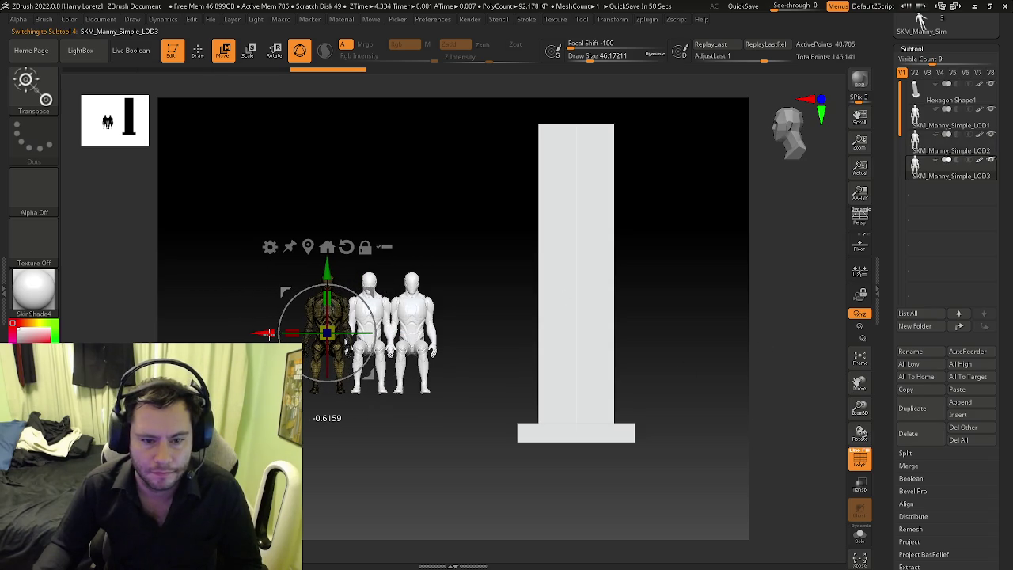
pyautogui.moveTo(269, 333); pyautogui.dragTo(268, 333)
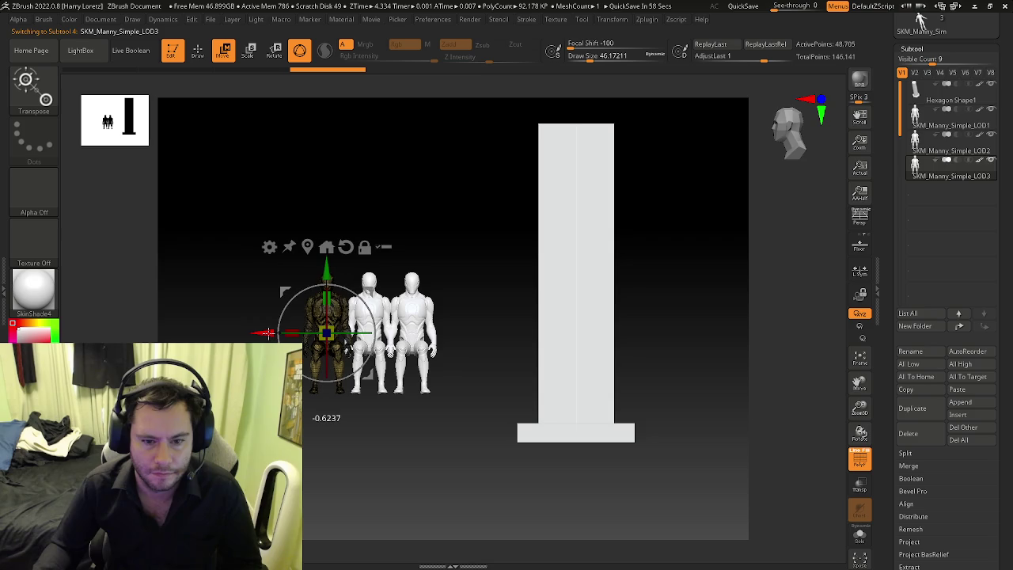
pyautogui.press('q')
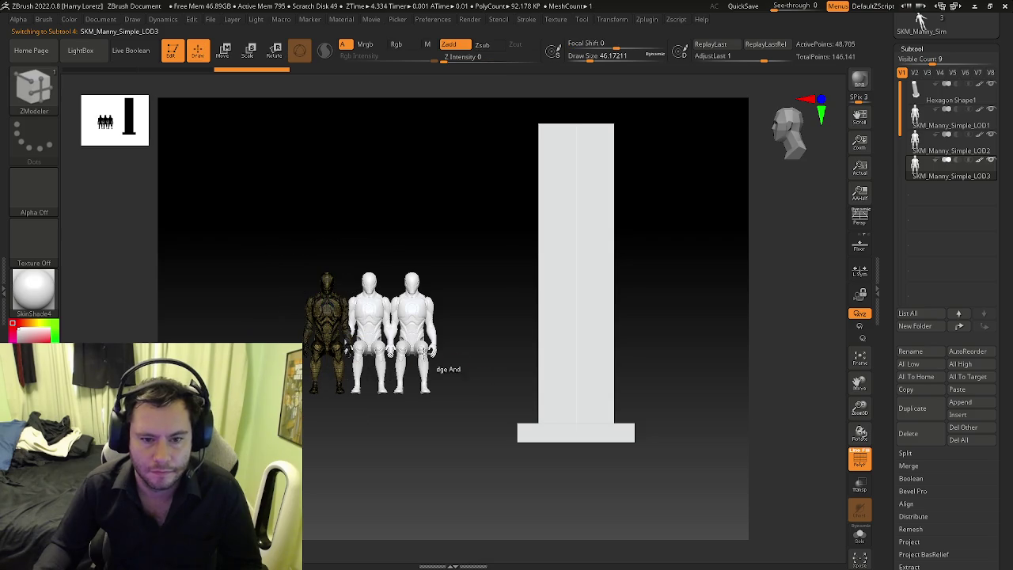
pyautogui.press('f')
# Step: Shift the left figure slightly so the three seated mannequins line up
pyautogui.press('b')
pyautogui.press('z')
pyautogui.press('m')
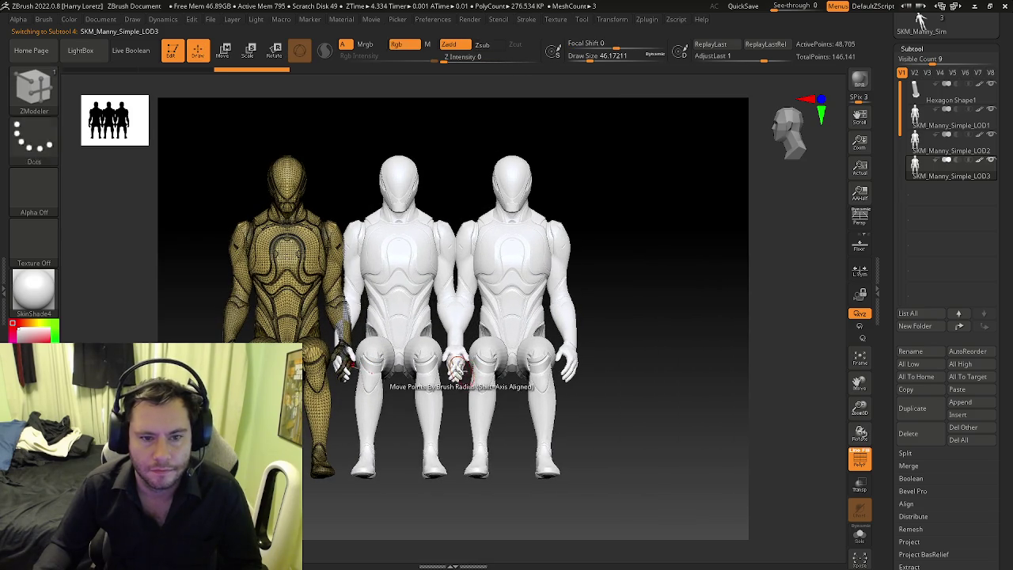
pyautogui.press('w')
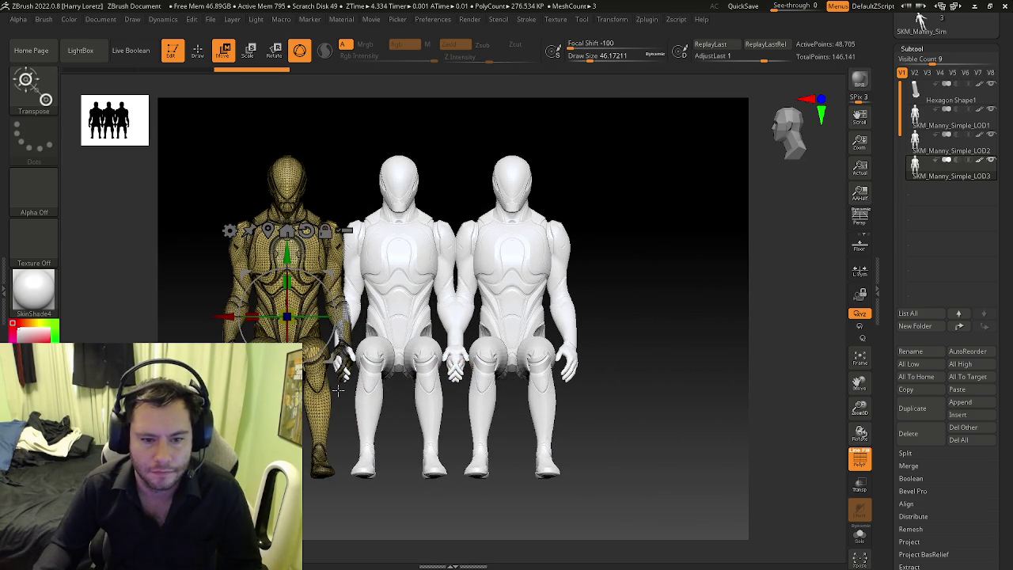
pyautogui.hotkey('shift', 'f')
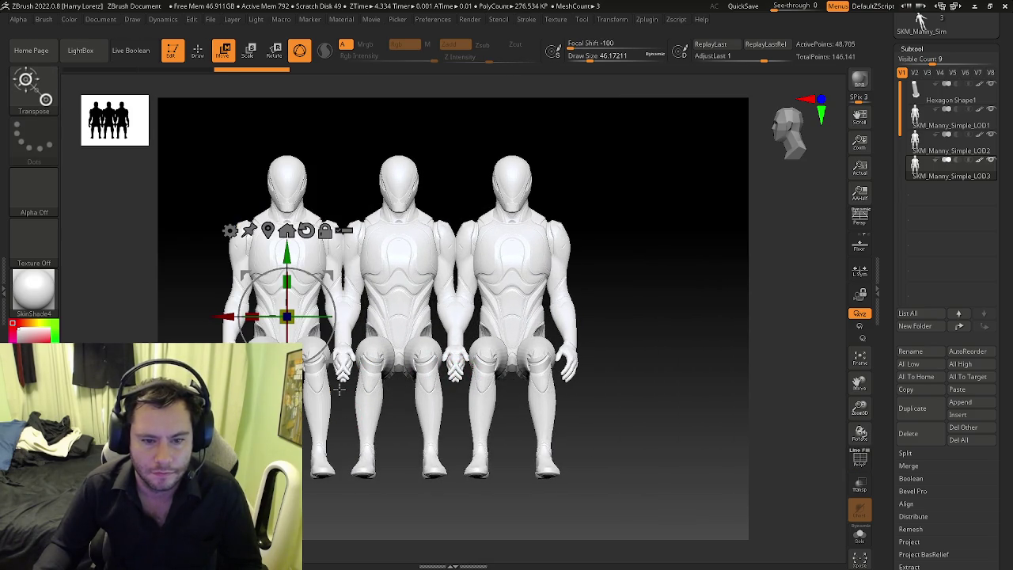
pyautogui.moveTo(226, 317); pyautogui.dragTo(227, 317)
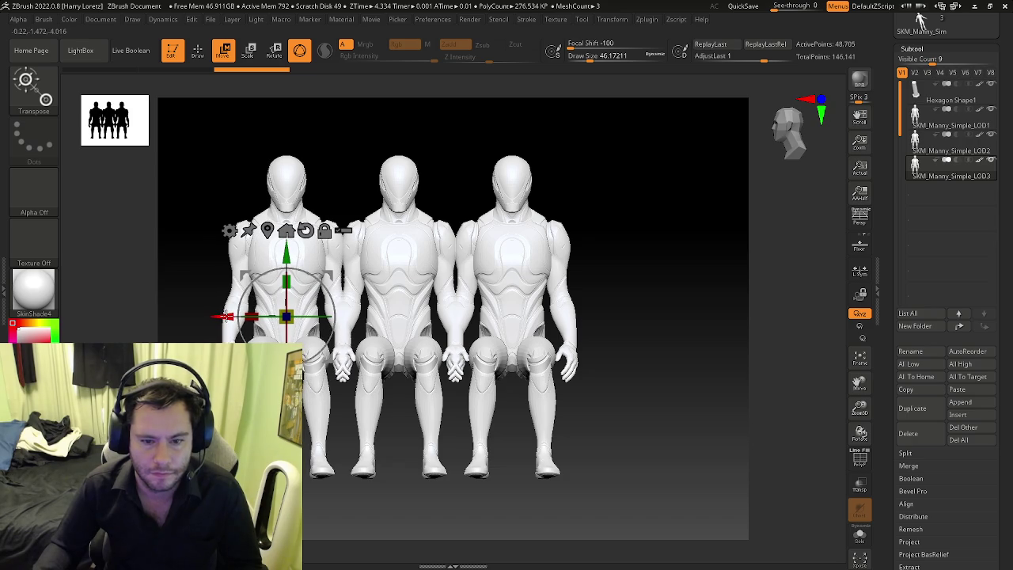
# Step: Zoom out and orbit to view the figures and the hexagonal pillar's faces
pyautogui.press('b')
pyautogui.press('z')
pyautogui.press('m')
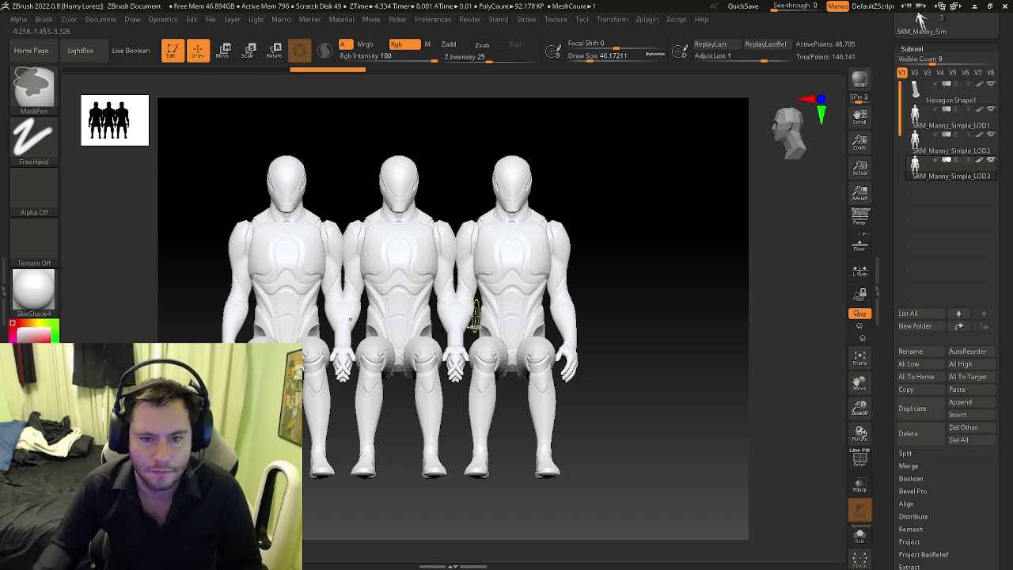
pyautogui.press('f')
pyautogui.moveTo(496, 334)
pyautogui.keyDown('alt'); pyautogui.mouseDown()
pyautogui.moveTo(584, 340)
pyautogui.moveTo(568, 346)
pyautogui.mouseUp(); pyautogui.keyUp('alt')
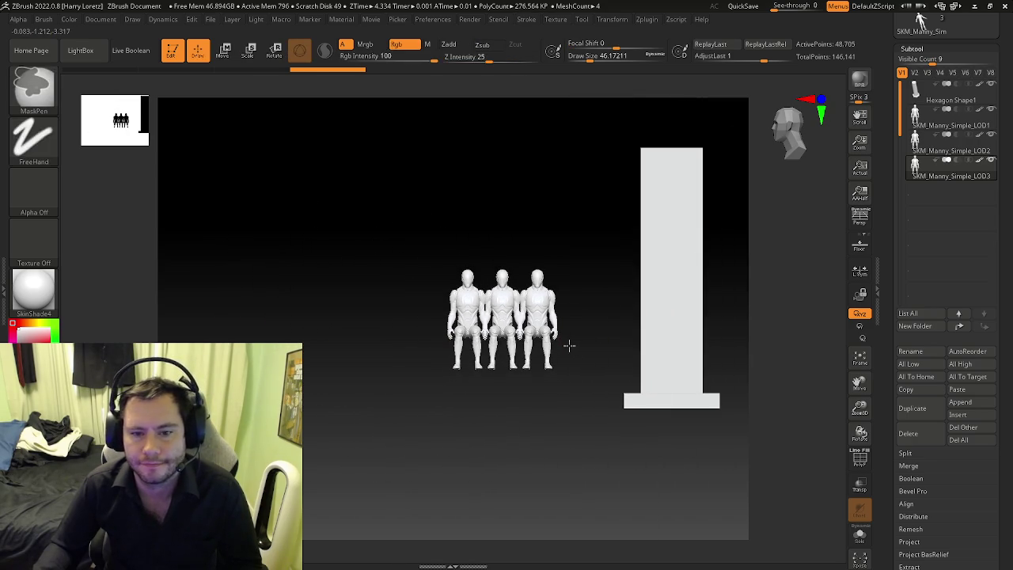
pyautogui.moveTo(719, 264)
pyautogui.keyDown('alt'); pyautogui.mouseDown()
pyautogui.moveTo(571, 324)
pyautogui.moveTo(548, 385)
pyautogui.moveTo(559, 407)
pyautogui.moveTo(553, 373)
pyautogui.mouseUp(); pyautogui.keyUp('alt')
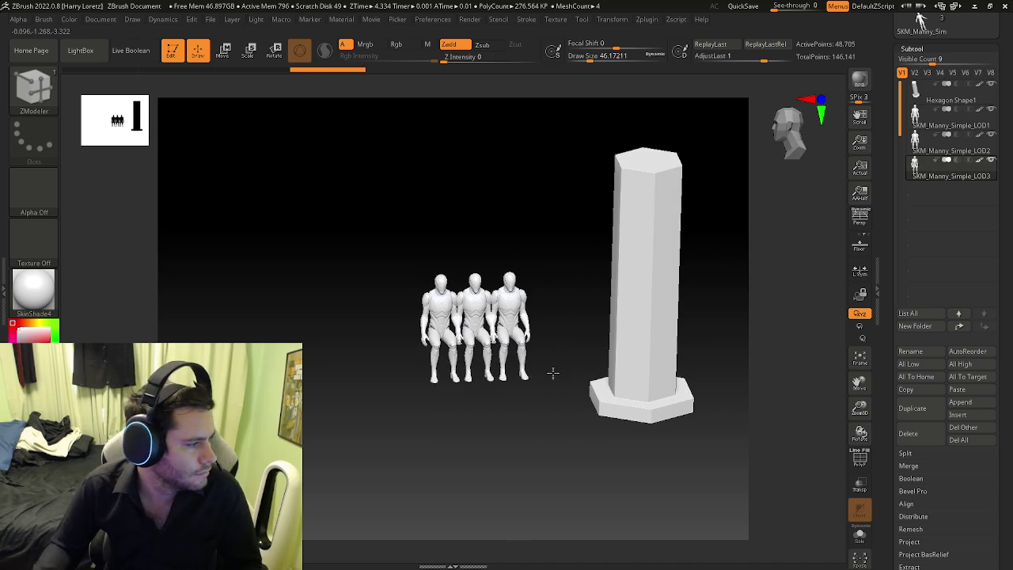
pyautogui.keyDown('shift'); pyautogui.moveTo(549, 367); pyautogui.dragTo(559, 357); pyautogui.keyUp('shift')
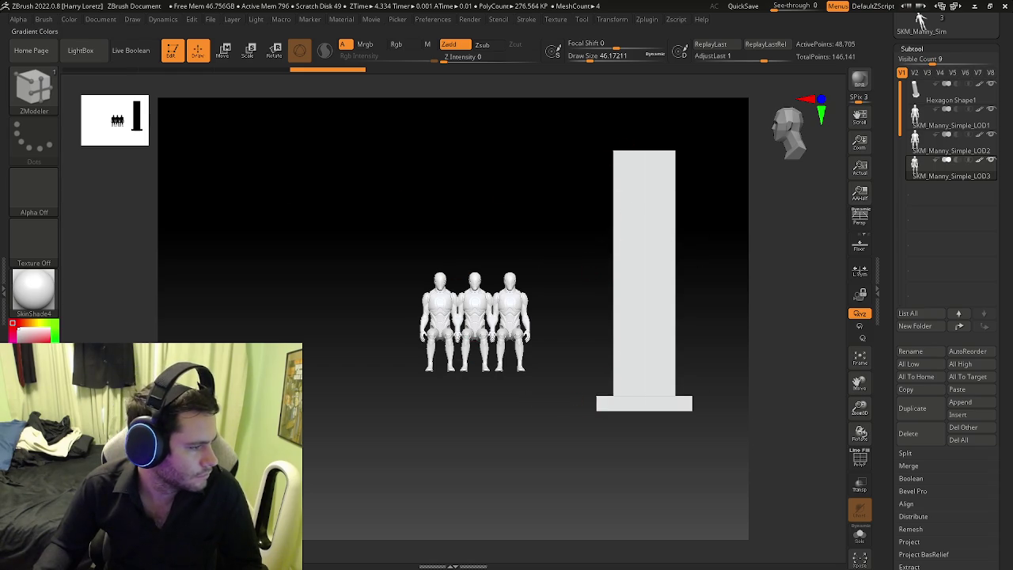
pyautogui.press('ctrl')
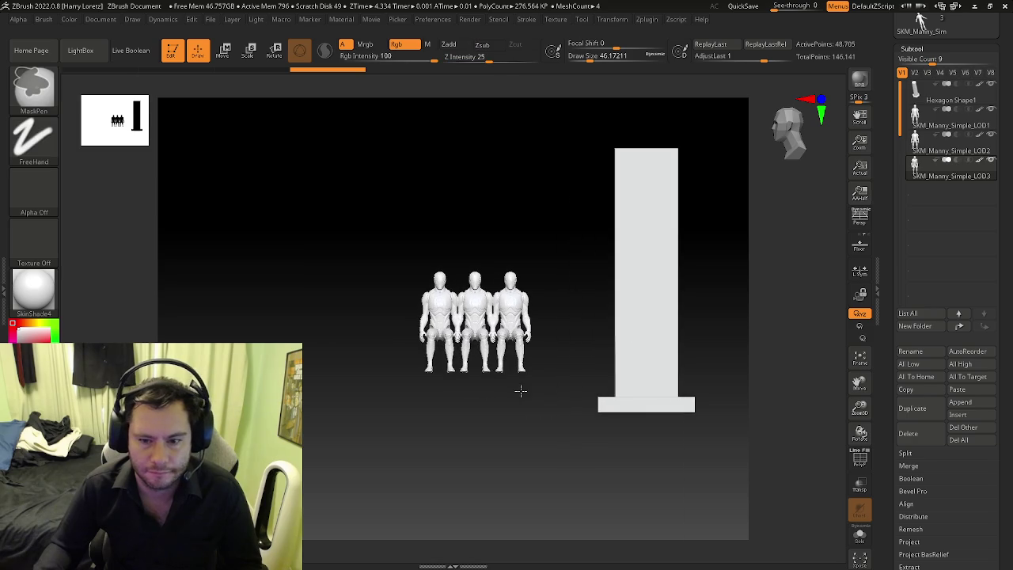
pyautogui.moveTo(581, 362)
pyautogui.mouseDown()
pyautogui.moveTo(701, 287)
pyautogui.moveTo(713, 262)
pyautogui.mouseUp()
pyautogui.hotkey('shift', 'f')
pyautogui.hotkey('shift', 'f')
# Step: Select SKM_Manny_Simple_LOD1 and run Subtool > Merge > MergeDown
pyautogui.click(950, 125)
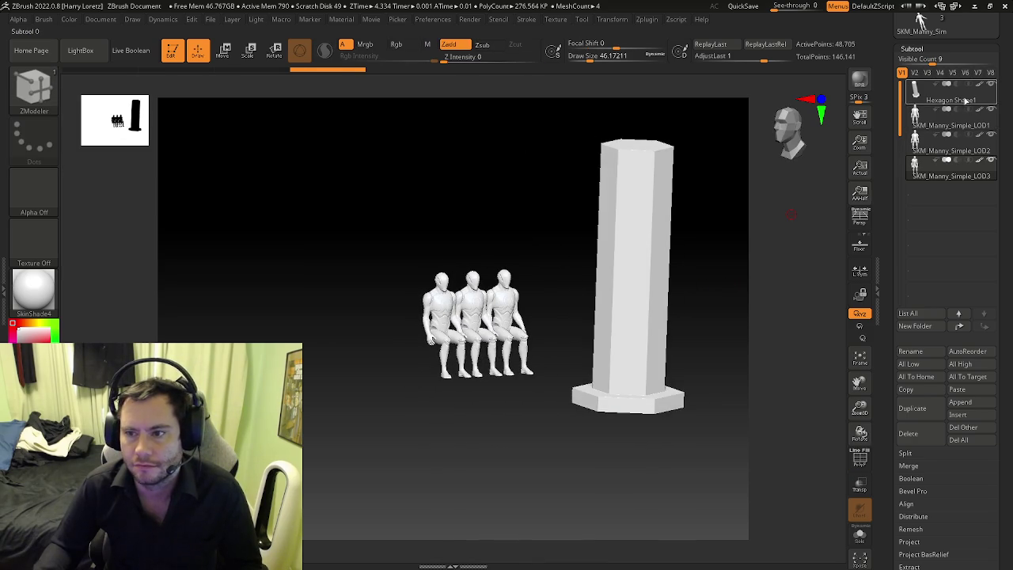
pyautogui.click(909, 467)
pyautogui.click(916, 477)
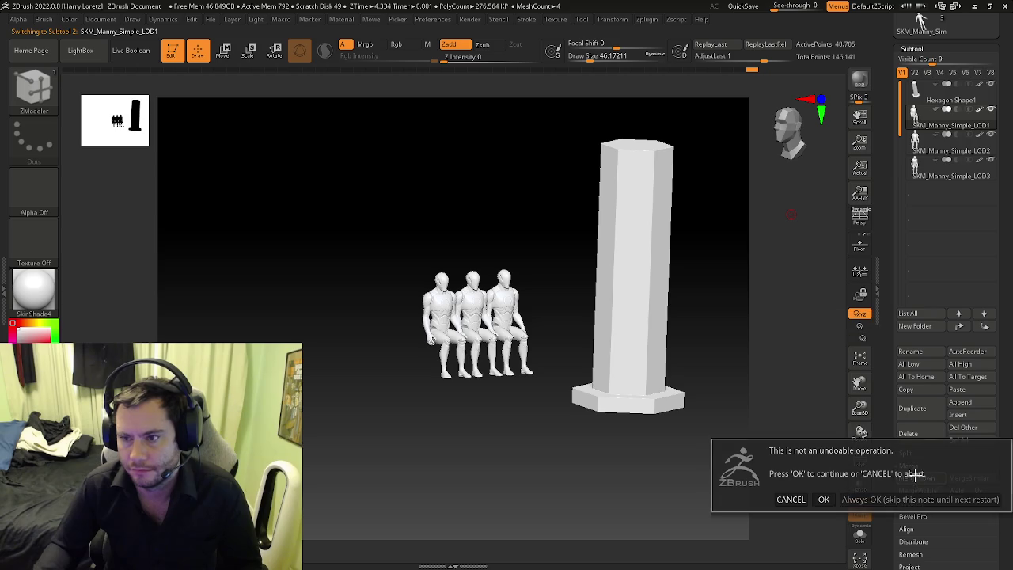
# Step: Confirm the merge and move the merged figures right of the pillar along X
pyautogui.press('Return')
pyautogui.keyDown('shift'); pyautogui.moveTo(729, 385); pyautogui.dragTo(654, 357); pyautogui.keyUp('shift')
pyautogui.press('w')
pyautogui.moveTo(657, 319)
pyautogui.mouseDown()
pyautogui.moveTo(594, 342)
pyautogui.moveTo(671, 304)
pyautogui.moveTo(665, 255)
pyautogui.moveTo(744, 222)
pyautogui.mouseUp()
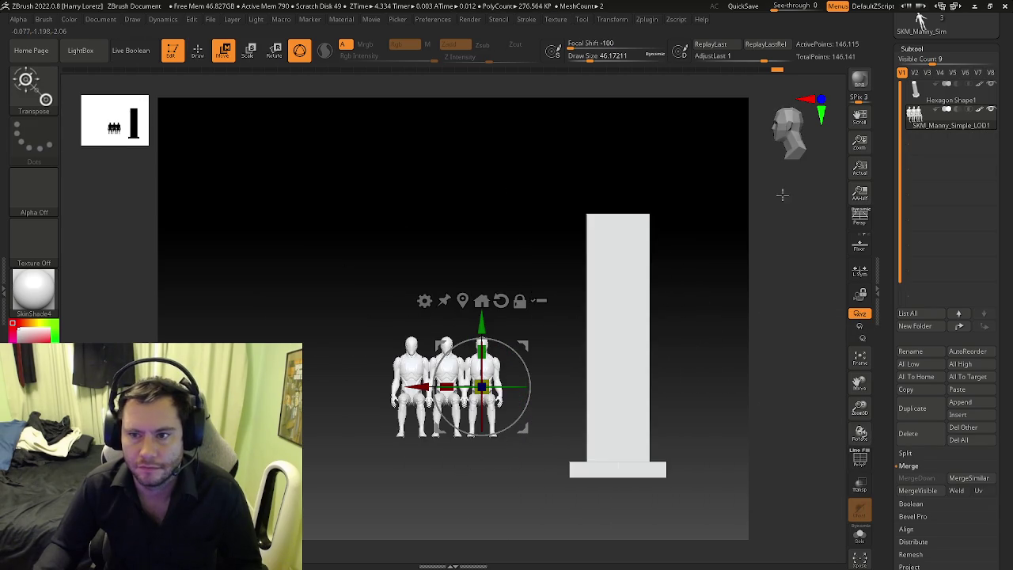
pyautogui.moveTo(827, 103); pyautogui.dragTo(555, 356)
pyautogui.moveTo(471, 373)
pyautogui.mouseDown()
pyautogui.moveTo(636, 376)
pyautogui.moveTo(486, 372)
pyautogui.moveTo(413, 390)
pyautogui.mouseUp()
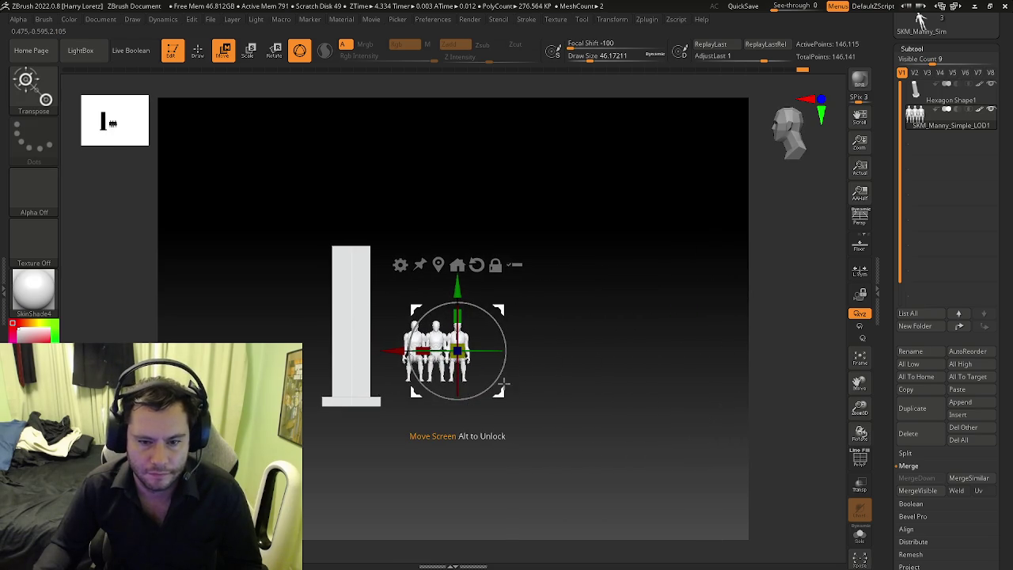
# Step: Frame and zoom in on the three merged figures, back on the ZModeler brush
pyautogui.press('q')
pyautogui.press('f')
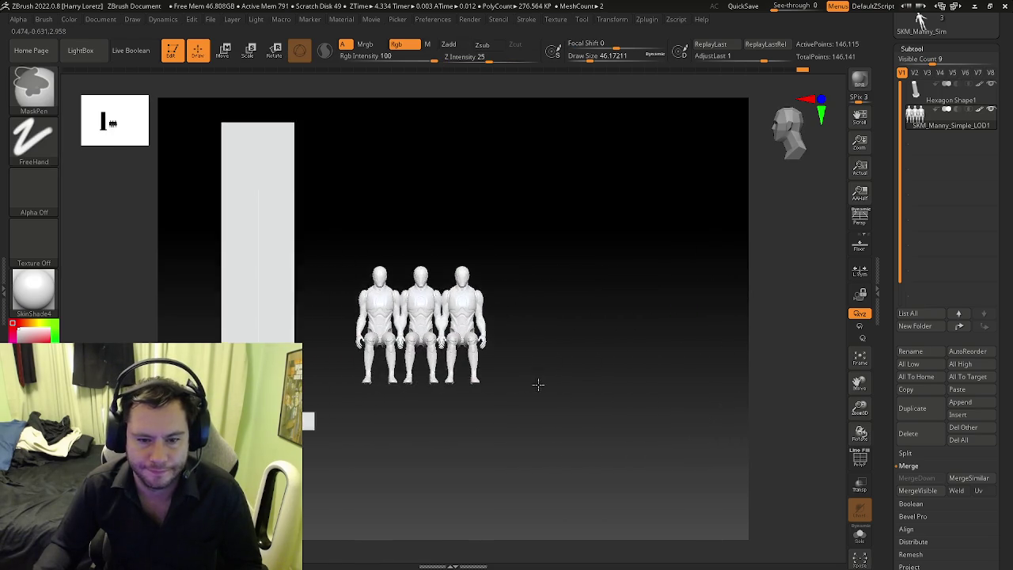
pyautogui.moveTo(568, 377)
pyautogui.keyDown('alt'); pyautogui.mouseDown()
pyautogui.moveTo(616, 369)
pyautogui.moveTo(545, 357)
pyautogui.moveTo(571, 351)
pyautogui.mouseUp(); pyautogui.keyUp('alt')
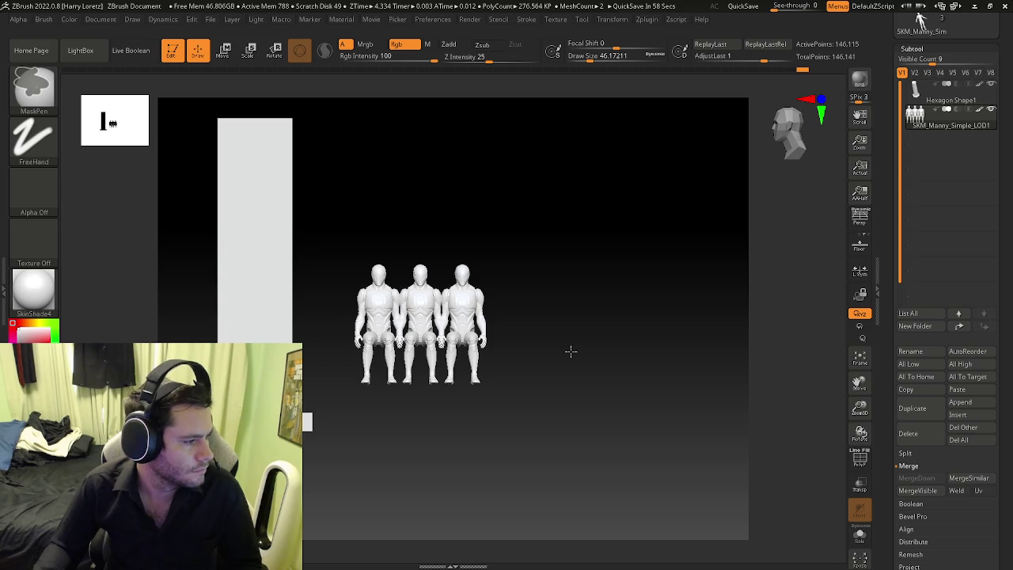
pyautogui.press('b')
pyautogui.press('z')
pyautogui.press('m')
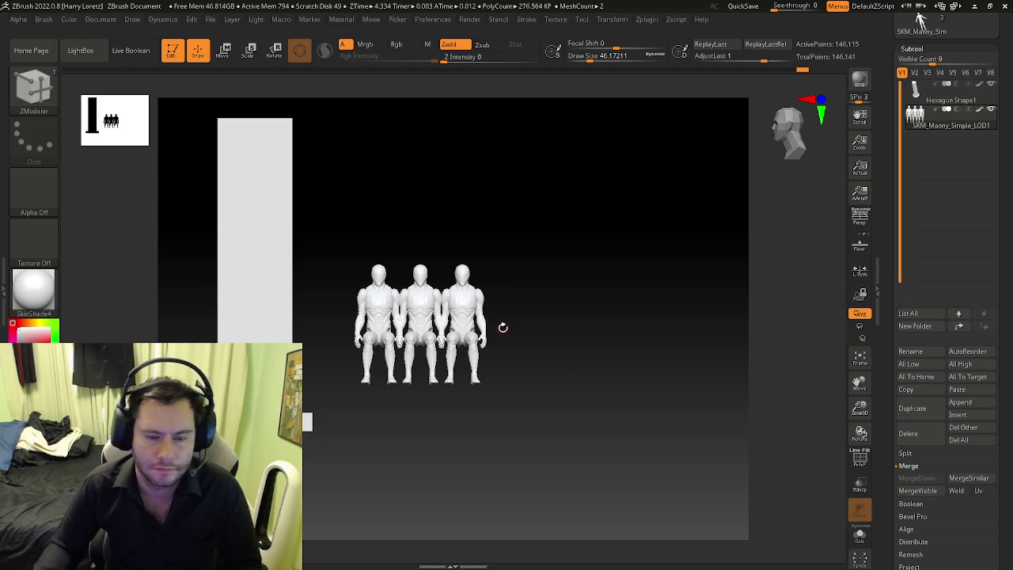
pyautogui.keyDown('shift'); pyautogui.moveTo(473, 338); pyautogui.dragTo(488, 350); pyautogui.keyUp('shift')
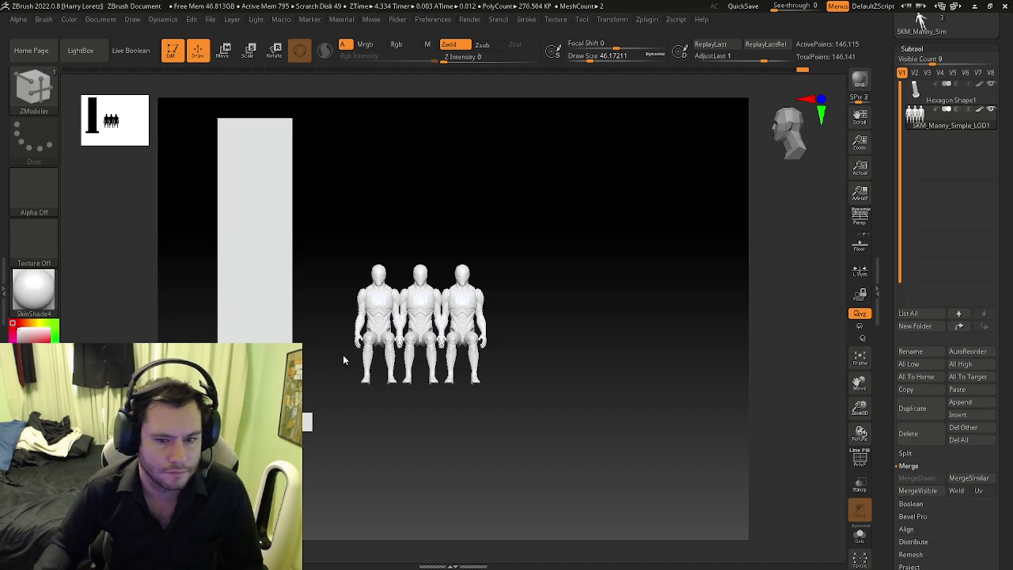
# Step: Append a Cylinder3D mesh as a new subtool
pyautogui.moveTo(348, 346); pyautogui.dragTo(413, 340)
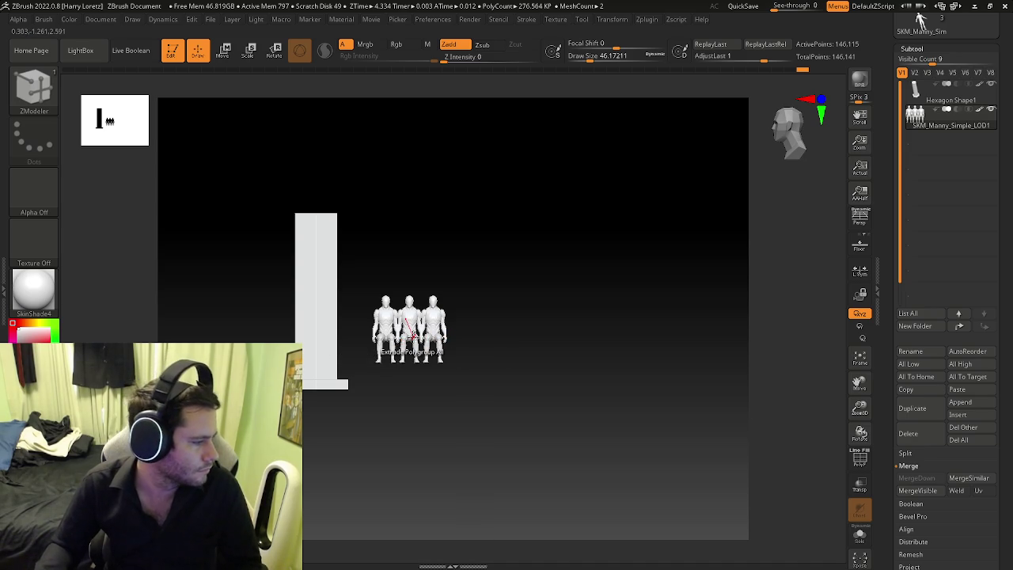
pyautogui.click(947, 100)
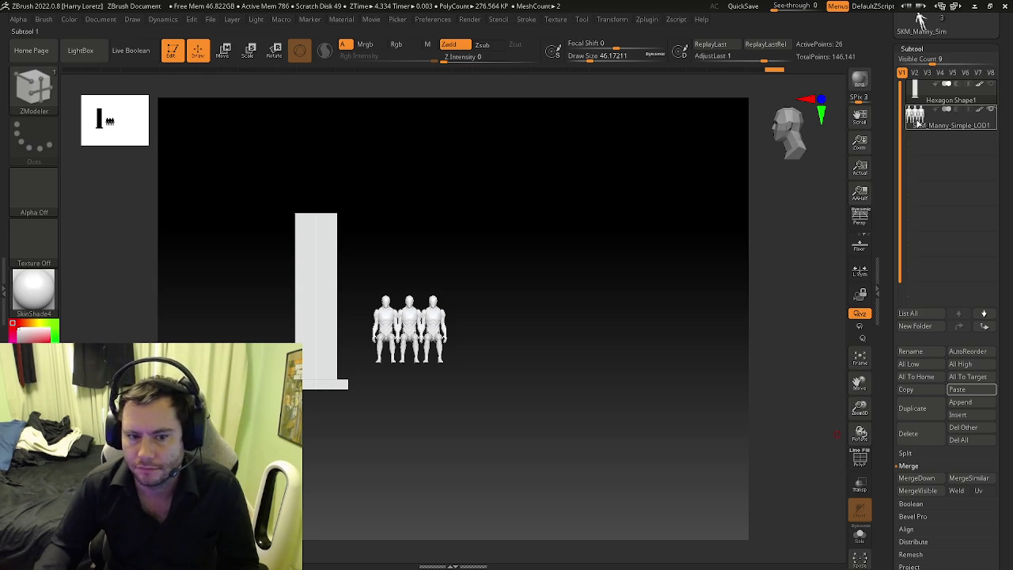
pyautogui.click(918, 117)
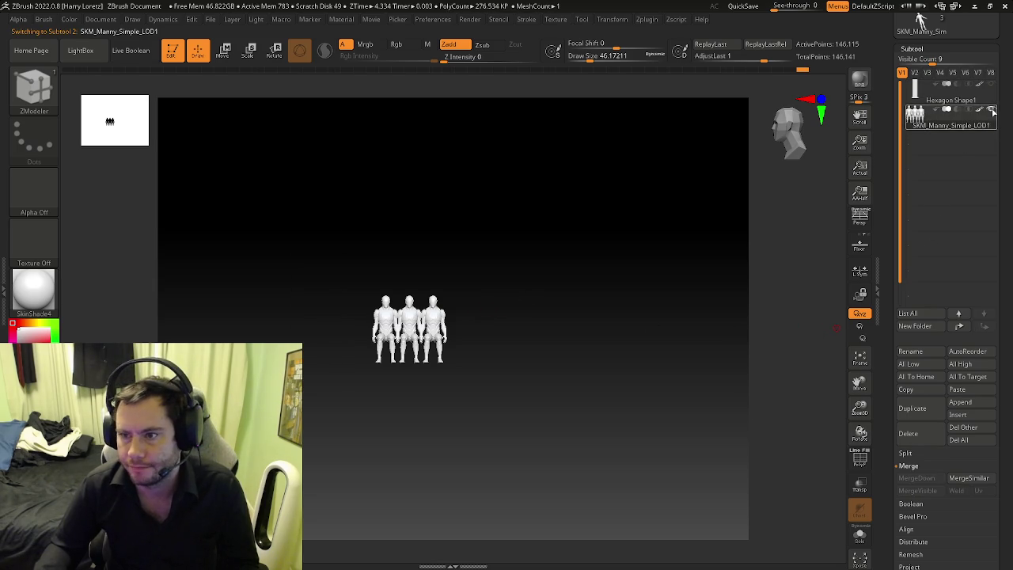
pyautogui.click(962, 404)
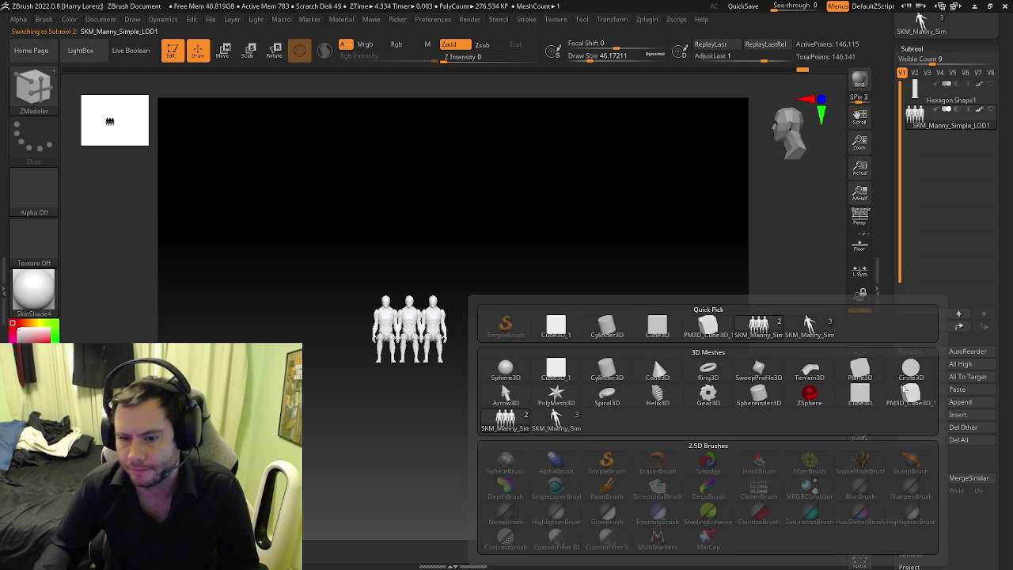
pyautogui.moveTo(608, 327)
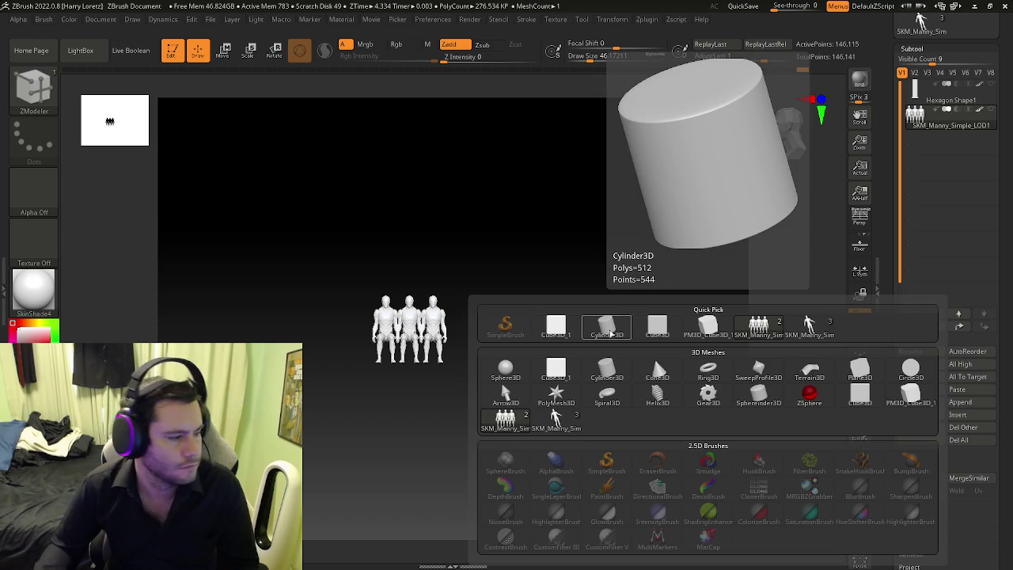
pyautogui.click(611, 335)
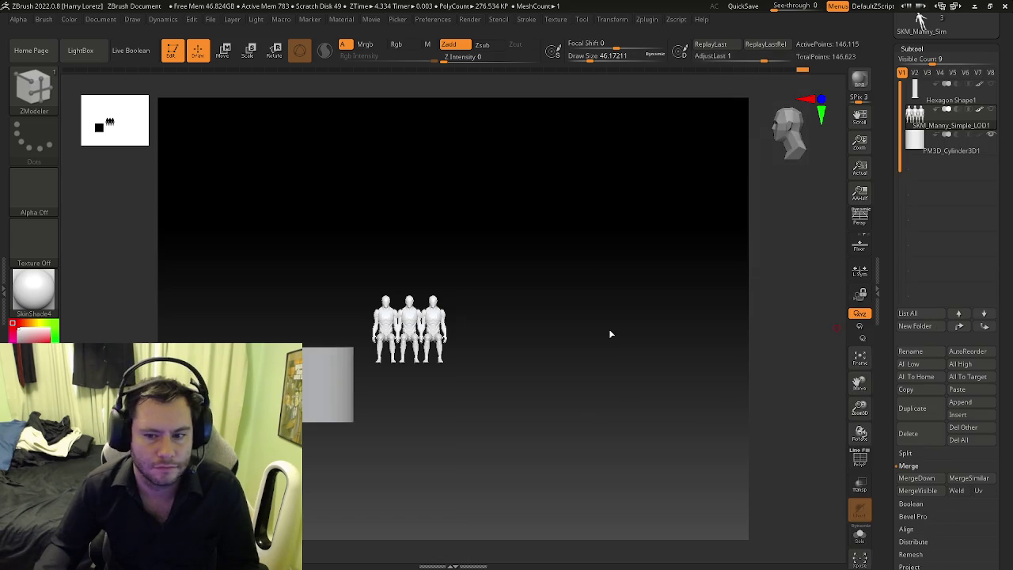
pyautogui.keyDown('alt'); pyautogui.moveTo(432, 362); pyautogui.dragTo(562, 311); pyautogui.keyUp('alt')
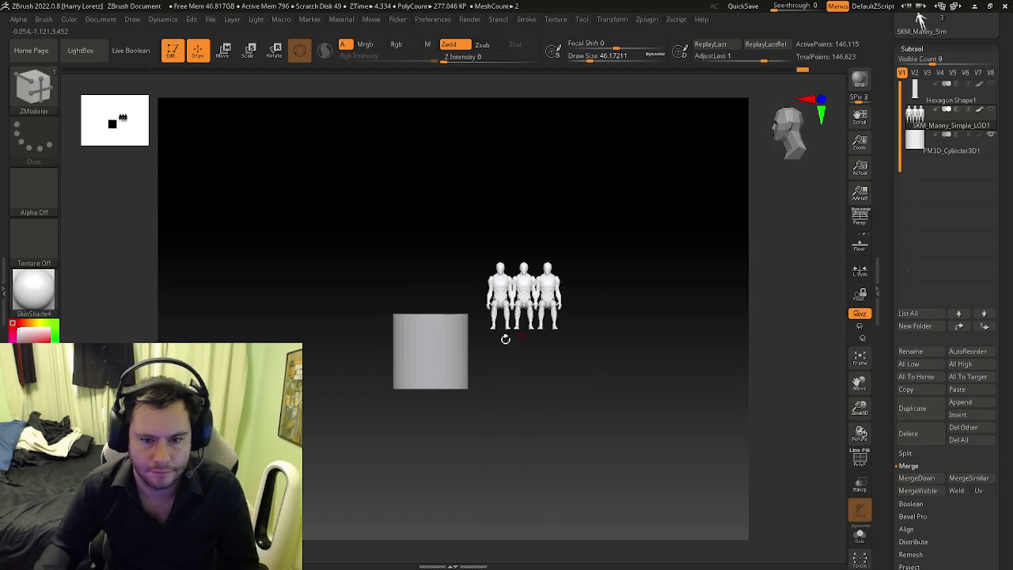
# Step: Hide the PM3D_Cylinder3D1 subtool while keeping the column and figures visible
pyautogui.press('w')
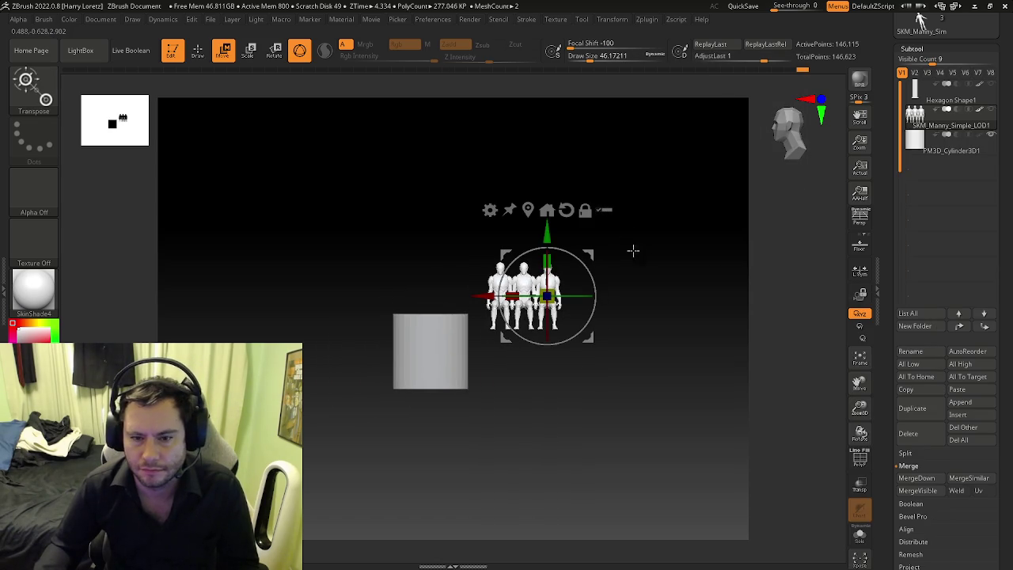
pyautogui.click(950, 93)
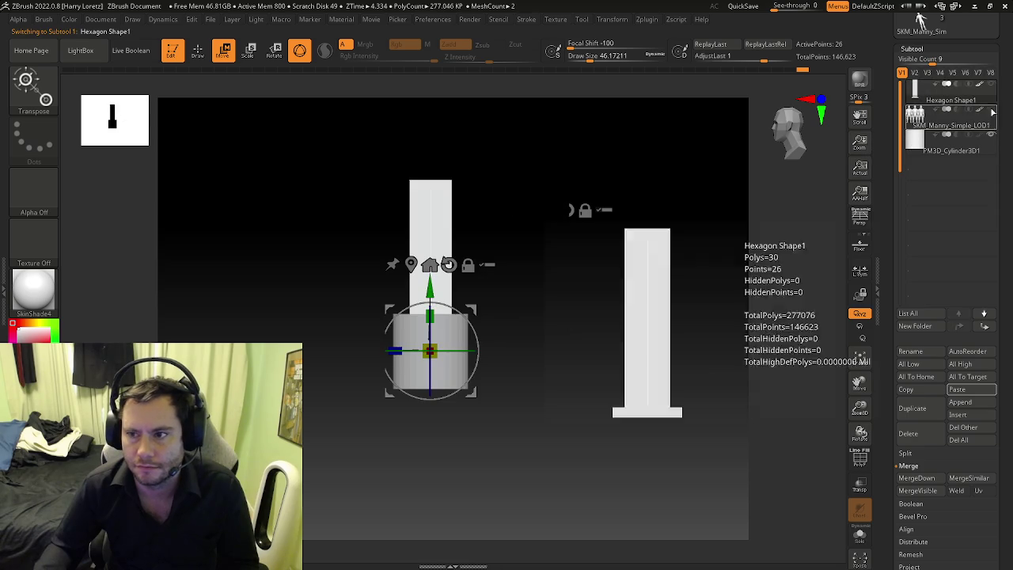
pyautogui.click(992, 136)
pyautogui.click(992, 111)
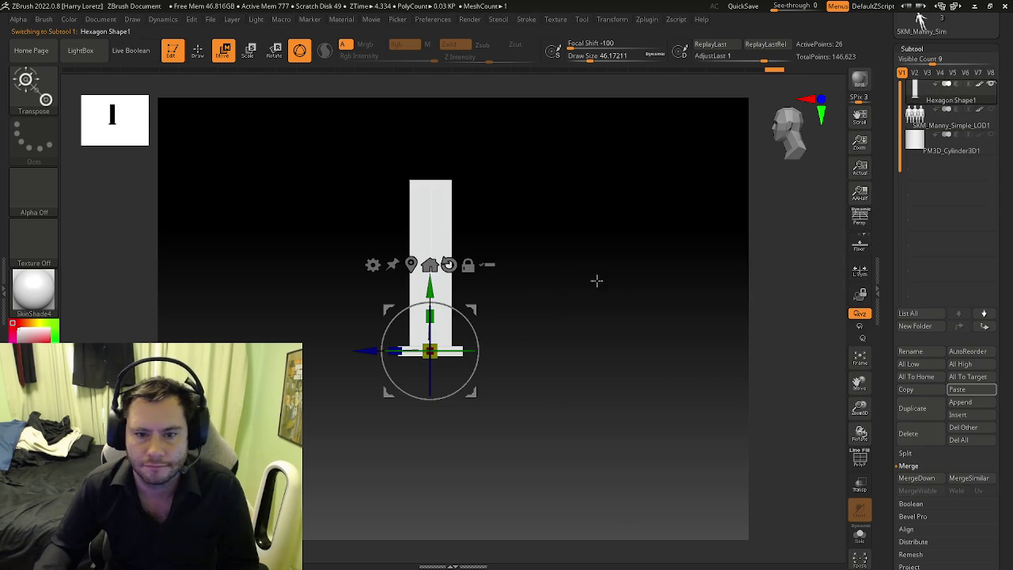
pyautogui.click(995, 111)
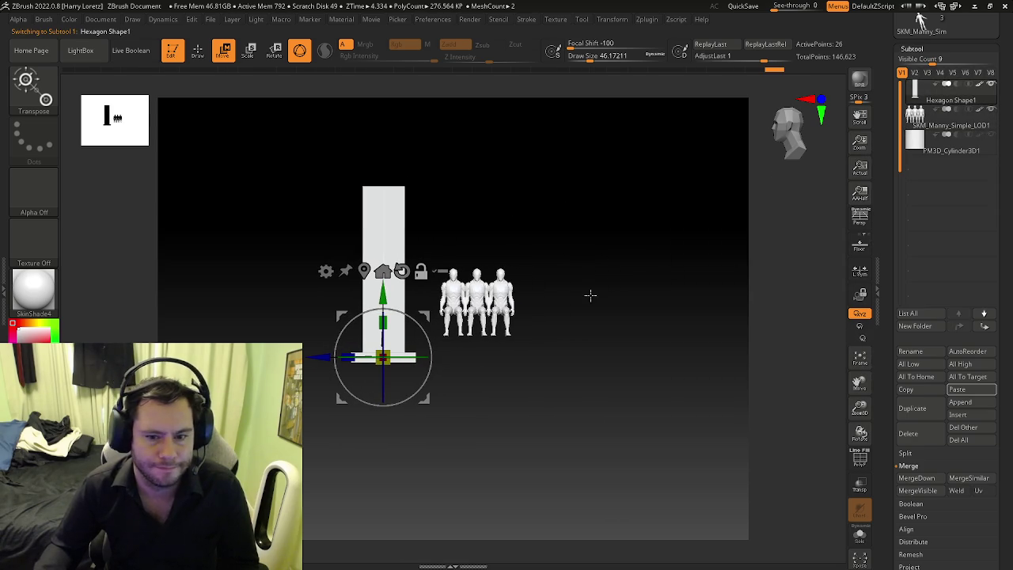
# Step: Lower the seated figures beside the column base with the Move gizmo
pyautogui.click(950, 125)
pyautogui.moveTo(507, 237); pyautogui.dragTo(504, 247)
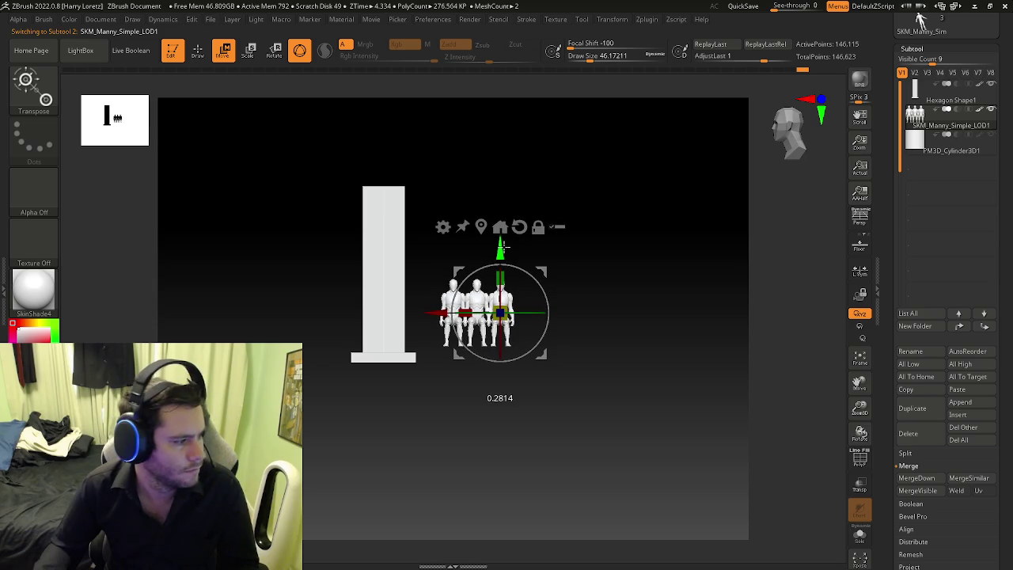
pyautogui.press('q')
pyautogui.moveTo(531, 330); pyautogui.dragTo(569, 335)
pyautogui.moveTo(455, 355)
pyautogui.mouseDown()
pyautogui.moveTo(512, 385)
pyautogui.moveTo(441, 369)
pyautogui.moveTo(421, 399)
pyautogui.moveTo(416, 384)
pyautogui.mouseUp()
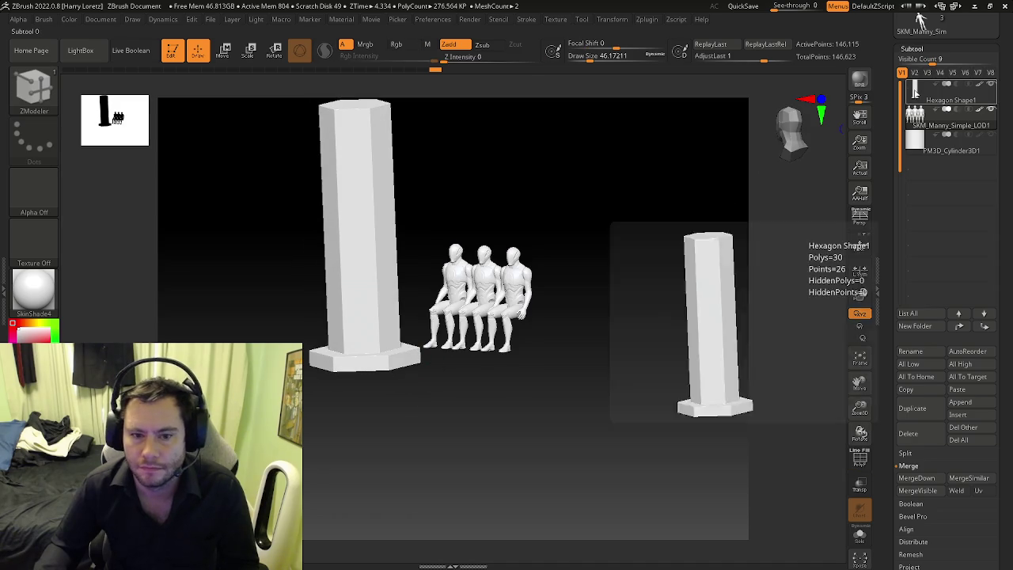
# Step: Insert a horizontal edge loop near the top of the hexagonal column
pyautogui.click(946, 100)
pyautogui.moveTo(543, 296)
pyautogui.mouseDown()
pyautogui.moveTo(568, 332)
pyautogui.moveTo(606, 276)
pyautogui.moveTo(620, 278)
pyautogui.moveTo(600, 285)
pyautogui.moveTo(470, 225)
pyautogui.mouseUp()
pyautogui.hotkey('shift', 'f')
pyautogui.press('b')
pyautogui.press('Escape')
pyautogui.rightClick(404, 202)
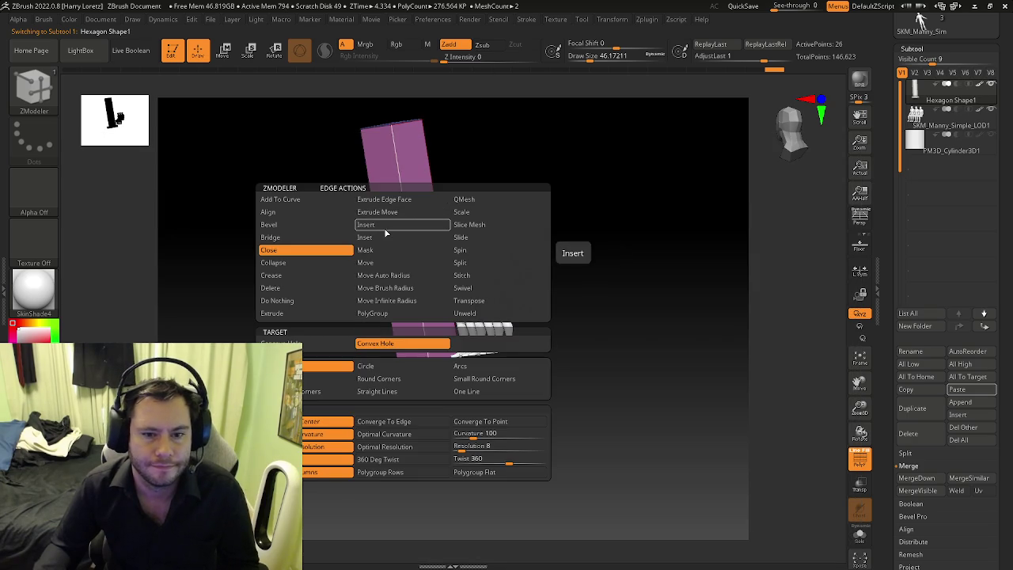
pyautogui.click(384, 228)
pyautogui.moveTo(346, 348)
pyautogui.mouseDown()
pyautogui.moveTo(441, 211)
pyautogui.moveTo(414, 214)
pyautogui.moveTo(389, 195)
pyautogui.mouseUp()
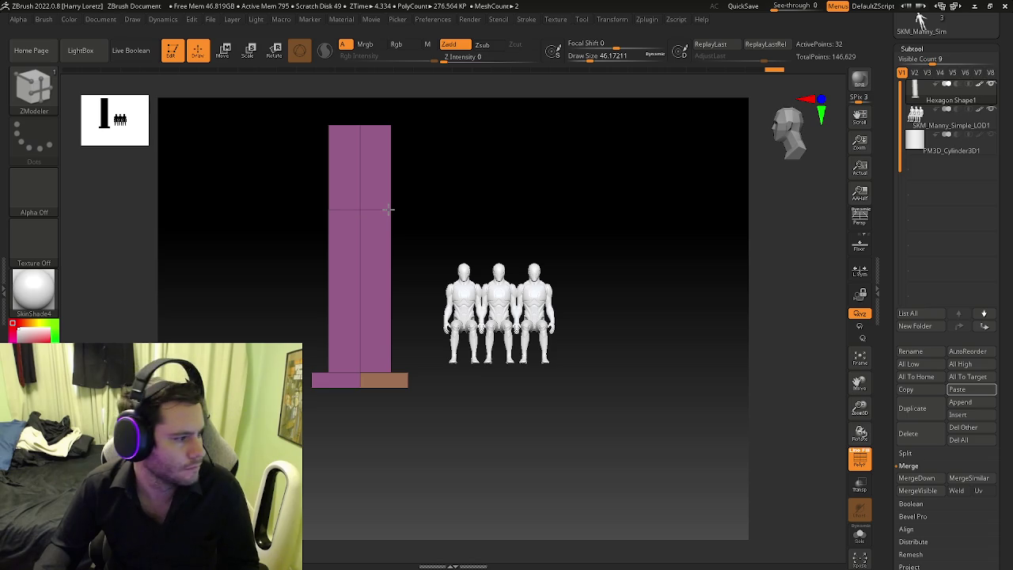
pyautogui.moveTo(389, 203); pyautogui.dragTo(387, 210)
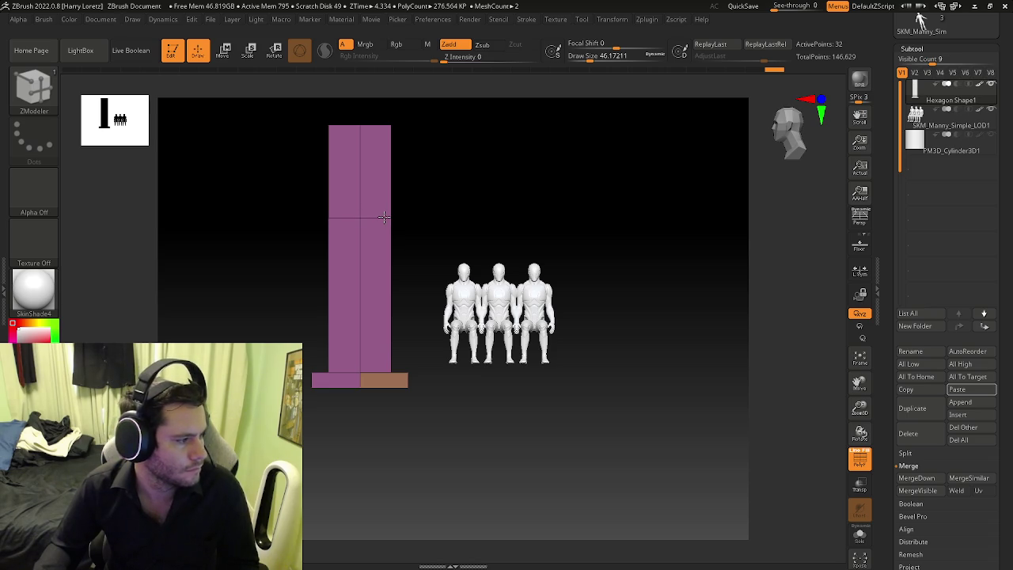
pyautogui.moveTo(383, 217); pyautogui.dragTo(383, 215)
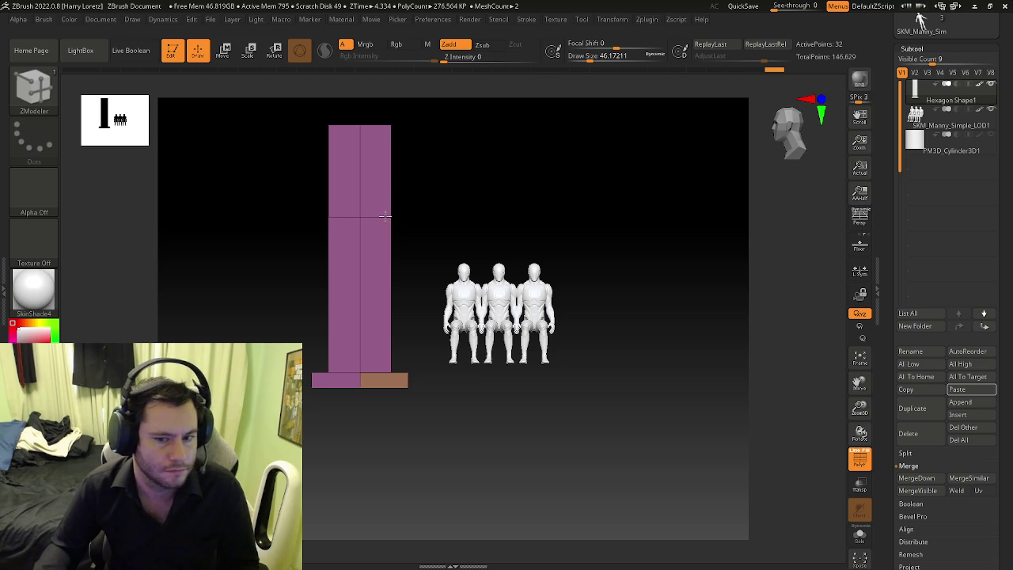
pyautogui.moveTo(385, 214); pyautogui.dragTo(362, 253, button='right')
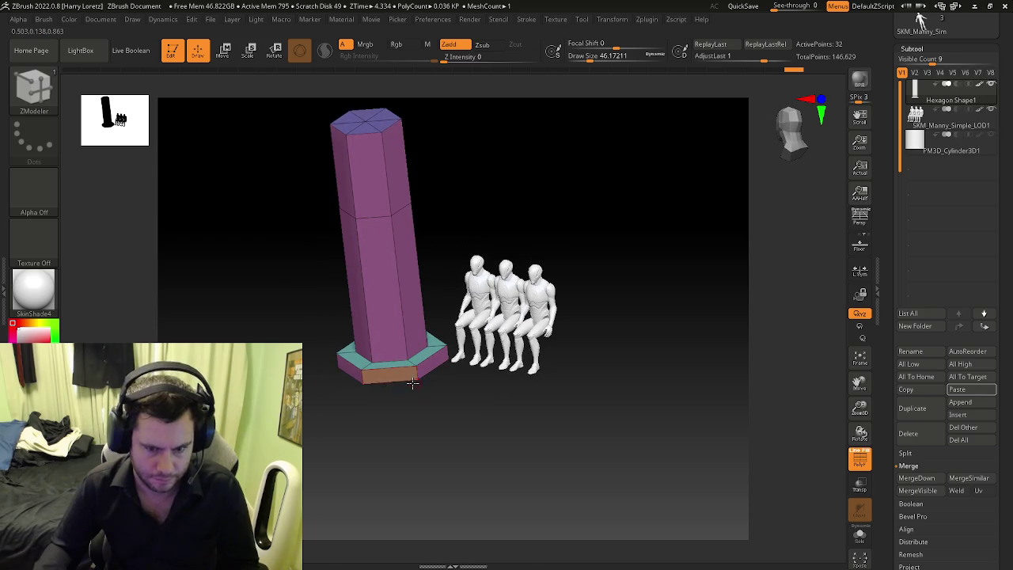
# Step: Give the column's upper faces above the loop a new polygroup, face by face
pyautogui.press('space')
pyautogui.click(362, 212)
pyautogui.click(263, 264)
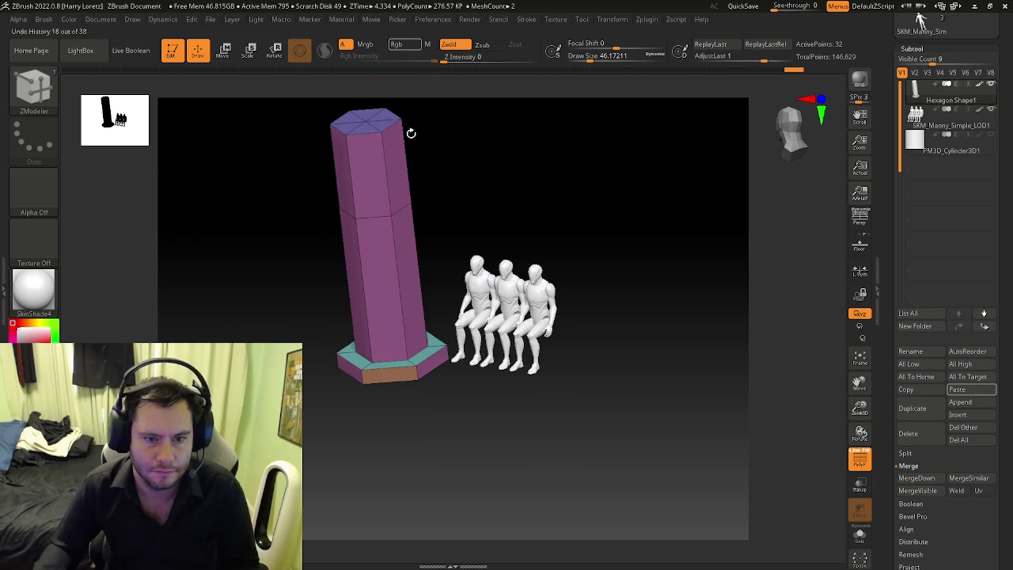
pyautogui.moveTo(358, 193); pyautogui.dragTo(407, 255, button='right')
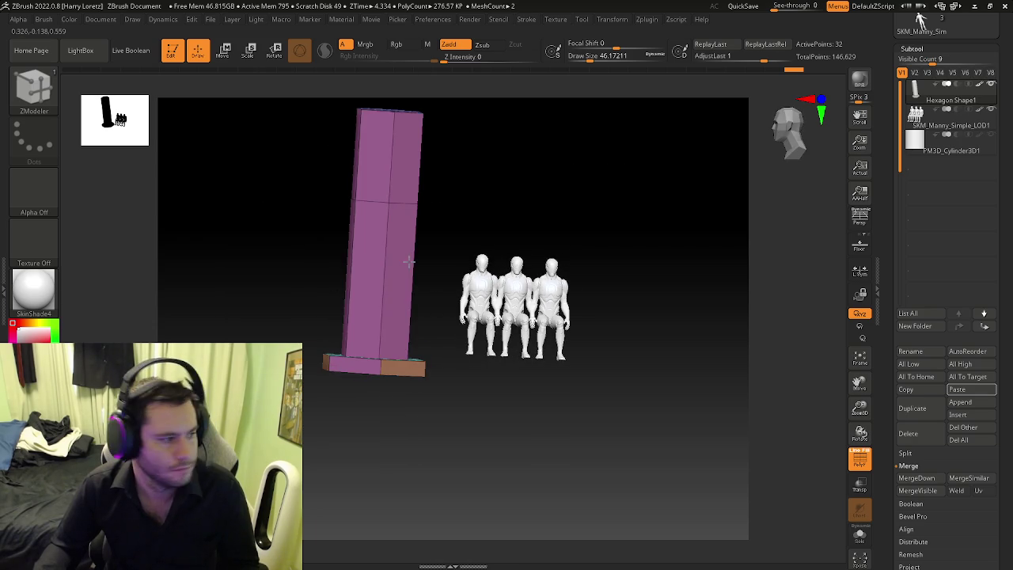
pyautogui.moveTo(406, 255); pyautogui.dragTo(400, 186, button='right')
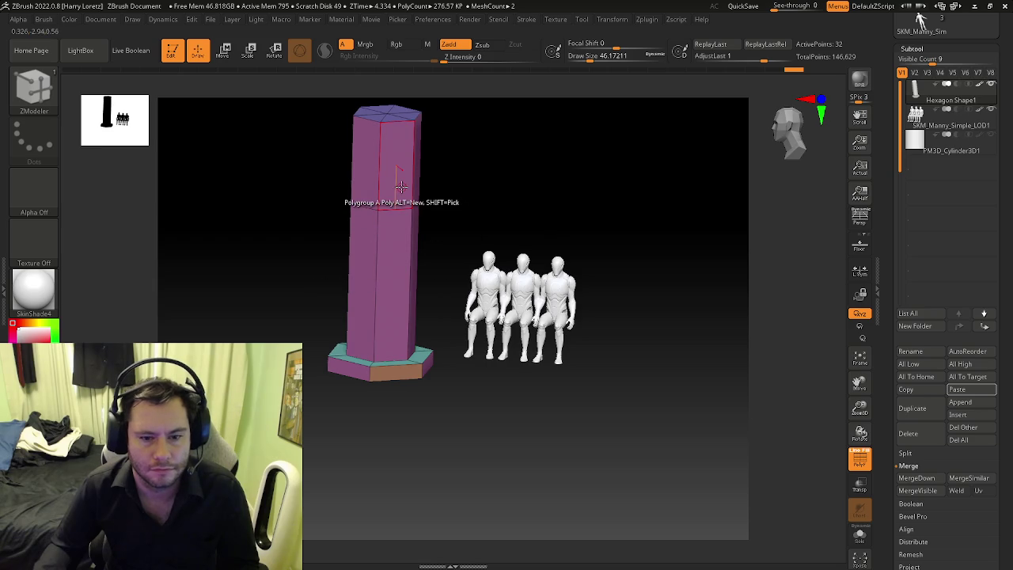
pyautogui.click(401, 186)
pyautogui.click(396, 166)
pyautogui.moveTo(396, 166)
pyautogui.mouseDown(button='right')
pyautogui.moveTo(375, 227)
pyautogui.moveTo(452, 230)
pyautogui.mouseUp(button='right')
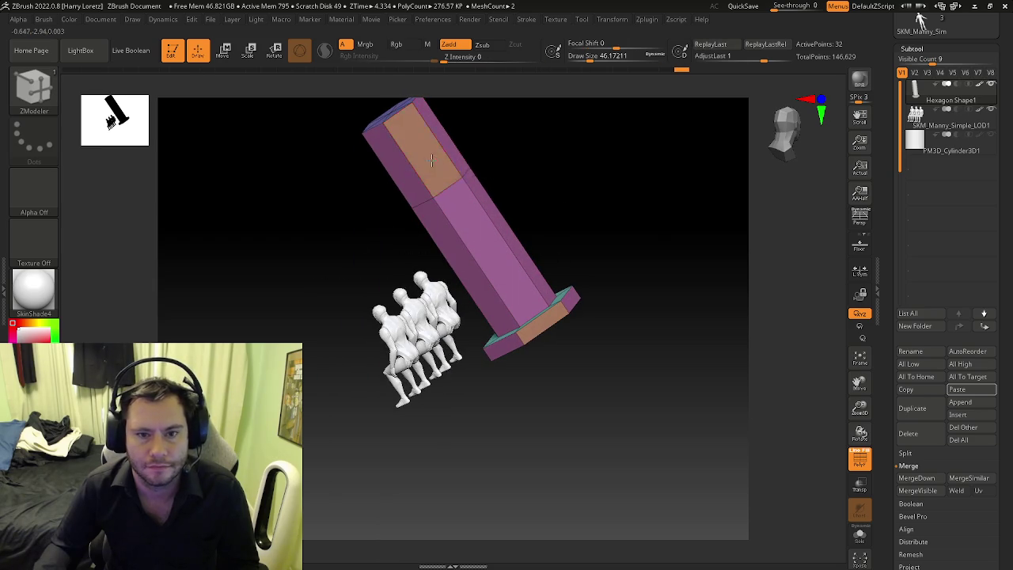
pyautogui.click(429, 159)
pyautogui.moveTo(430, 159)
pyautogui.mouseDown(button='right')
pyautogui.moveTo(396, 369)
pyautogui.moveTo(455, 265)
pyautogui.moveTo(610, 240)
pyautogui.moveTo(550, 312)
pyautogui.moveTo(631, 315)
pyautogui.moveTo(560, 330)
pyautogui.moveTo(529, 323)
pyautogui.moveTo(510, 352)
pyautogui.moveTo(510, 384)
pyautogui.moveTo(416, 386)
pyautogui.moveTo(468, 403)
pyautogui.moveTo(463, 396)
pyautogui.mouseUp(button='right')
pyautogui.click(455, 265)
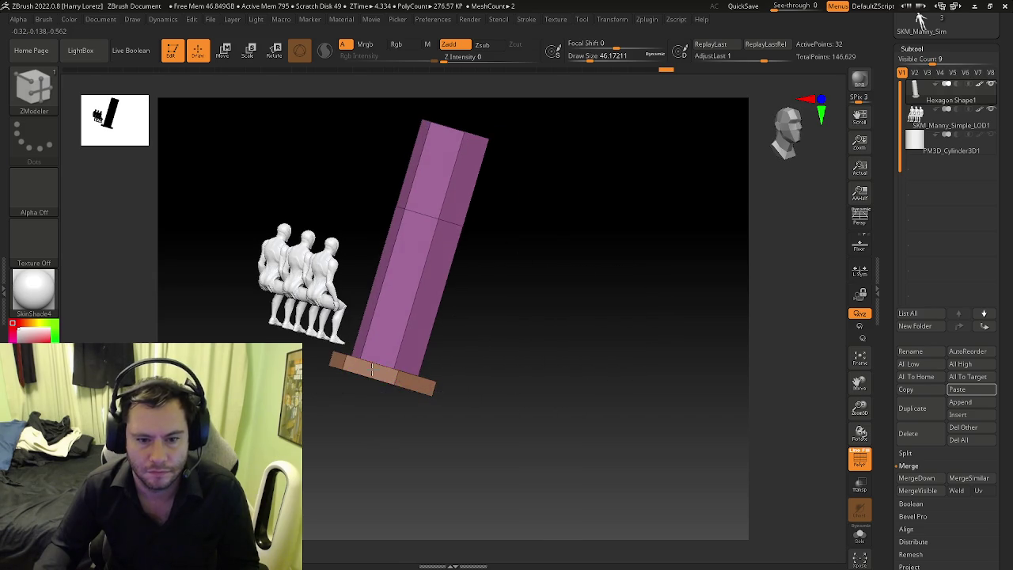
# Step: Orbit and zoom to review the column and seated figures upright
pyautogui.moveTo(388, 319)
pyautogui.mouseDown(button='right')
pyautogui.moveTo(390, 333)
pyautogui.moveTo(475, 351)
pyautogui.mouseUp(button='right')
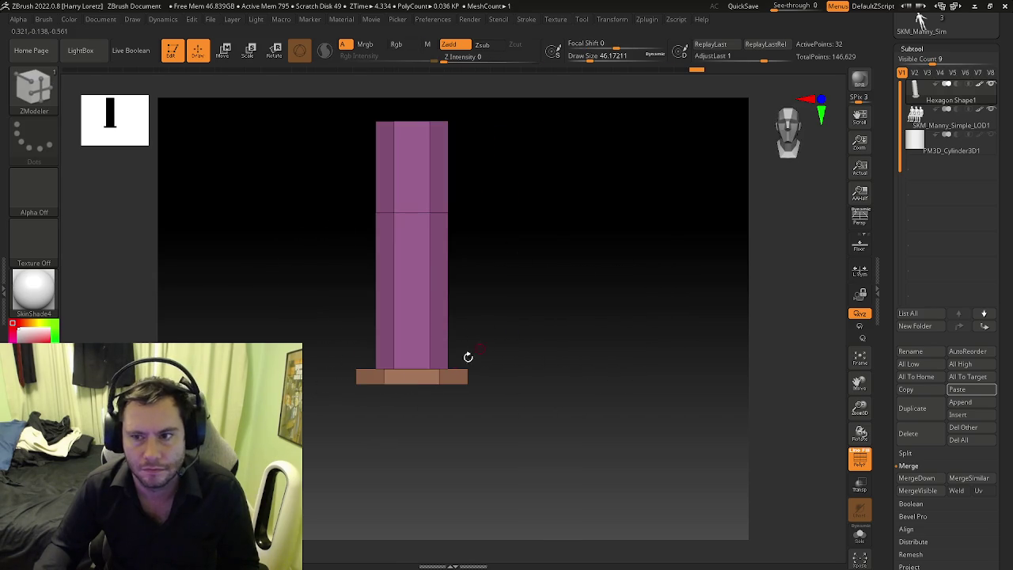
pyautogui.moveTo(375, 374)
pyautogui.mouseDown(button='right')
pyautogui.moveTo(425, 400)
pyautogui.moveTo(270, 338)
pyautogui.moveTo(285, 352)
pyautogui.mouseUp(button='right')
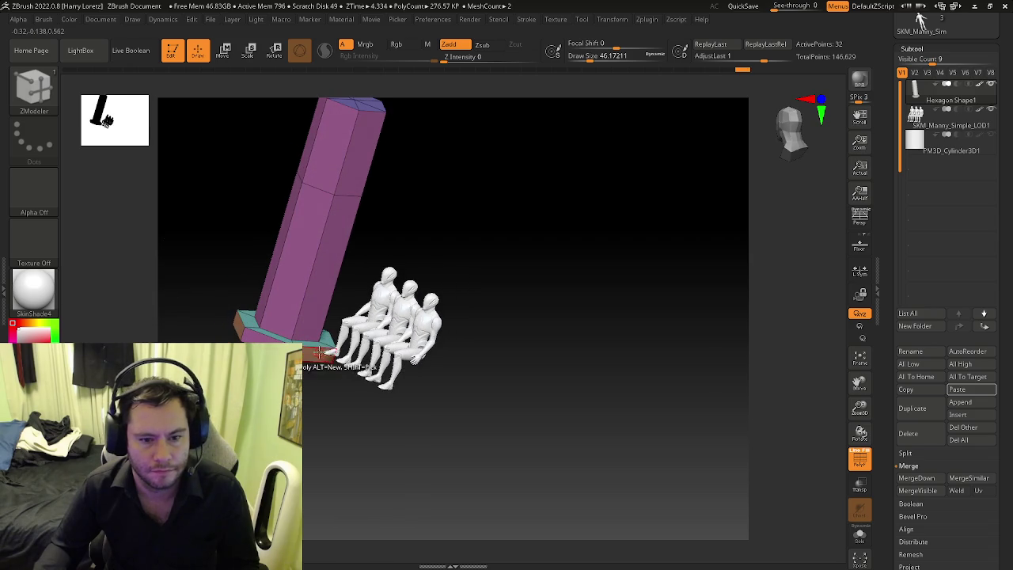
pyautogui.moveTo(341, 174)
pyautogui.mouseDown(button='right')
pyautogui.moveTo(316, 149)
pyautogui.moveTo(322, 293)
pyautogui.moveTo(248, 248)
pyautogui.mouseUp(button='right')
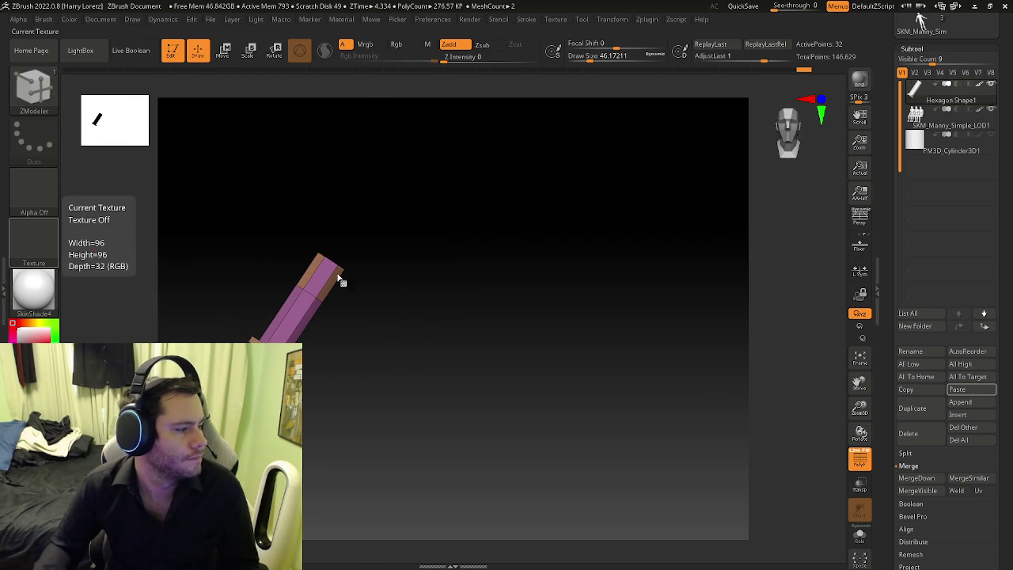
pyautogui.moveTo(369, 289)
pyautogui.mouseDown(button='right')
pyautogui.moveTo(330, 253)
pyautogui.moveTo(414, 283)
pyautogui.mouseUp(button='right')
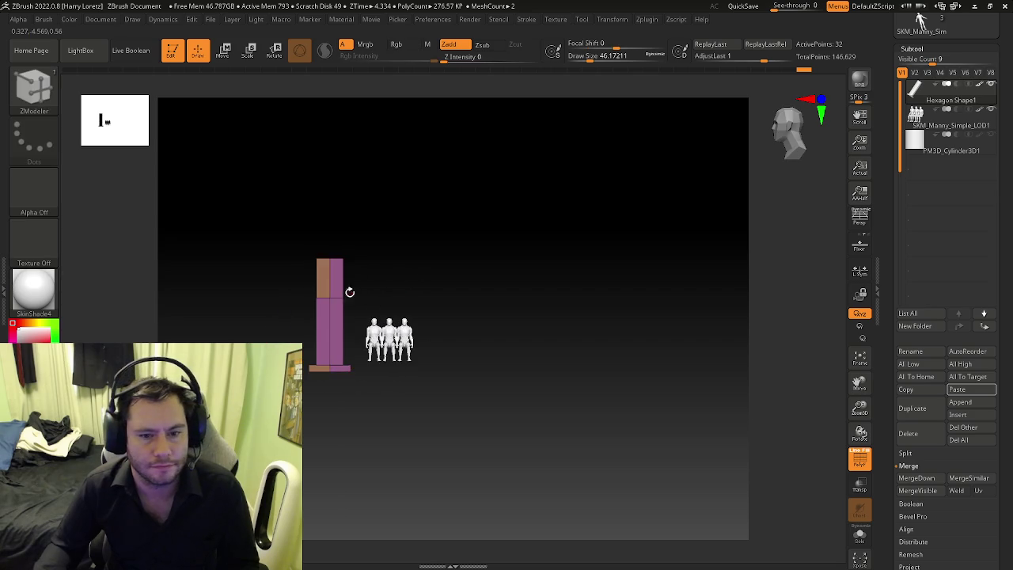
pyautogui.moveTo(350, 292); pyautogui.dragTo(341, 281, button='right')
pyautogui.press('space')
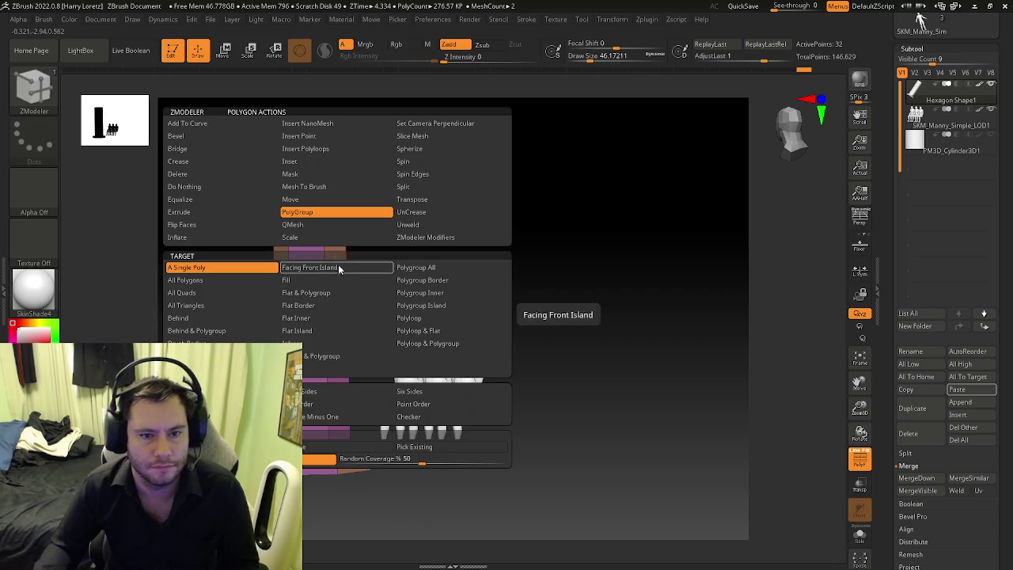
pyautogui.click(190, 210)
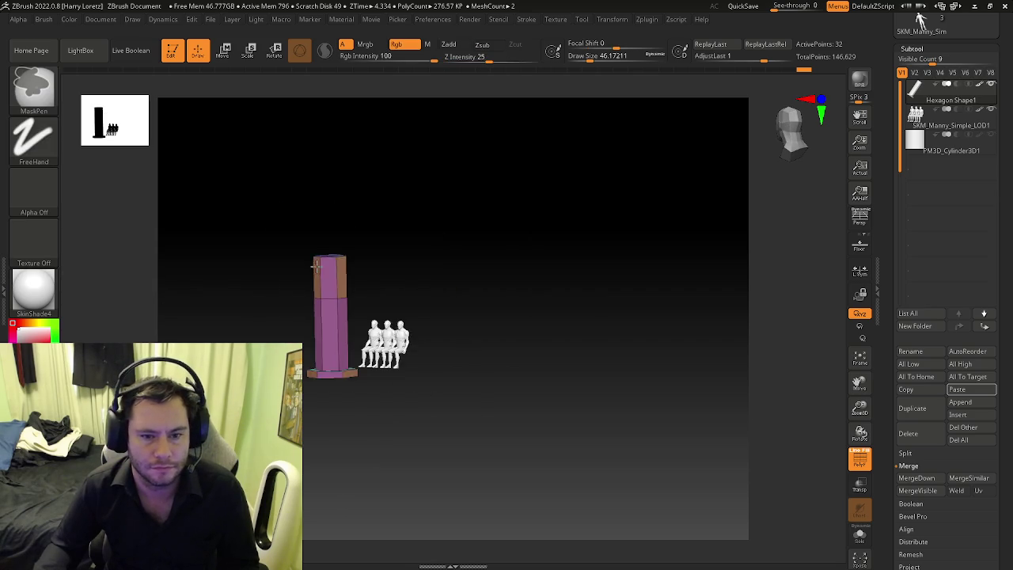
pyautogui.moveTo(333, 267); pyautogui.dragTo(446, 295)
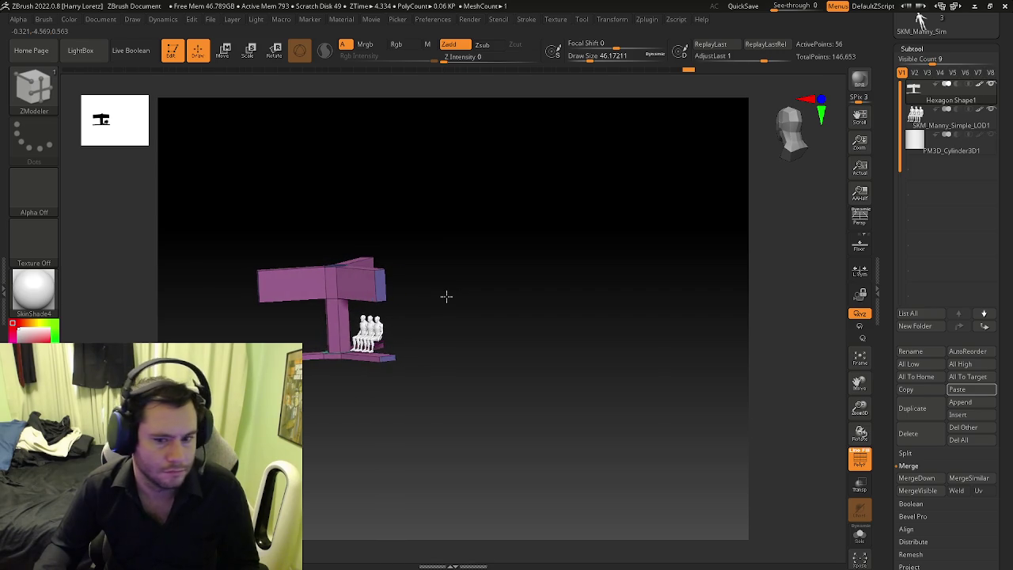
pyautogui.moveTo(447, 294); pyautogui.dragTo(470, 312)
pyautogui.hotkey('ctrl', 'z')
pyautogui.hotkey('ctrl', 'z')
pyautogui.hotkey('ctrl', 'z')
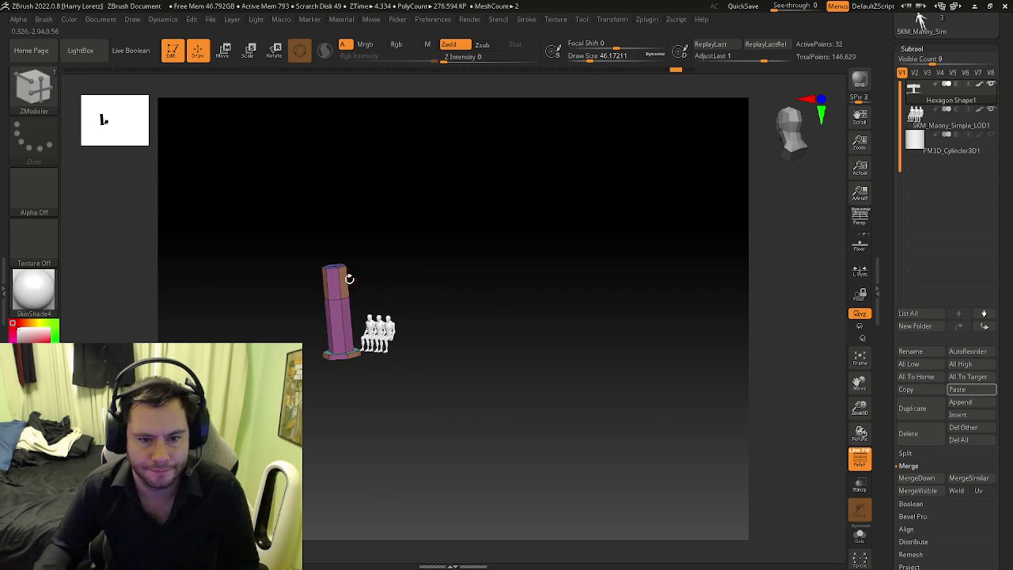
pyautogui.moveTo(366, 287); pyautogui.dragTo(497, 306)
pyautogui.hotkey('ctrl', 'z')
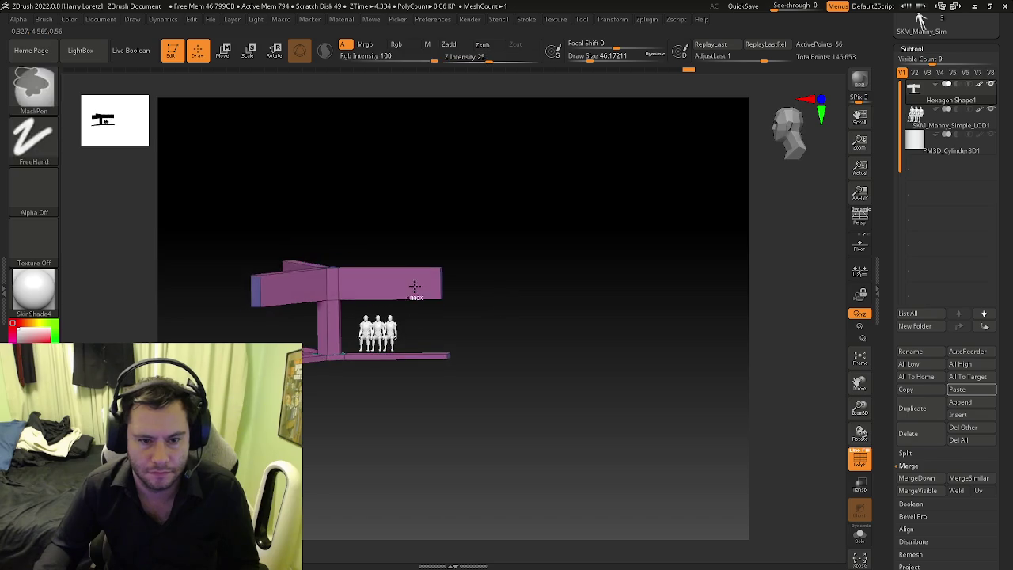
pyautogui.hotkey('ctrl', 'z')
pyautogui.moveTo(331, 286); pyautogui.dragTo(470, 296)
pyautogui.press('b')
pyautogui.press('z')
pyautogui.press('m')
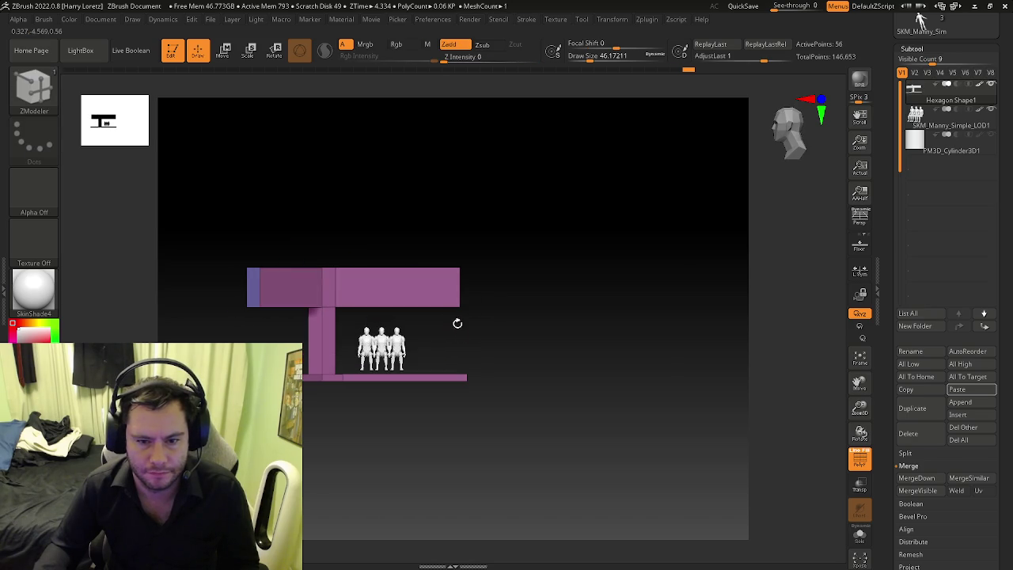
pyautogui.moveTo(475, 359)
pyautogui.mouseDown()
pyautogui.moveTo(457, 388)
pyautogui.moveTo(458, 372)
pyautogui.moveTo(339, 332)
pyautogui.moveTo(463, 307)
pyautogui.mouseUp()
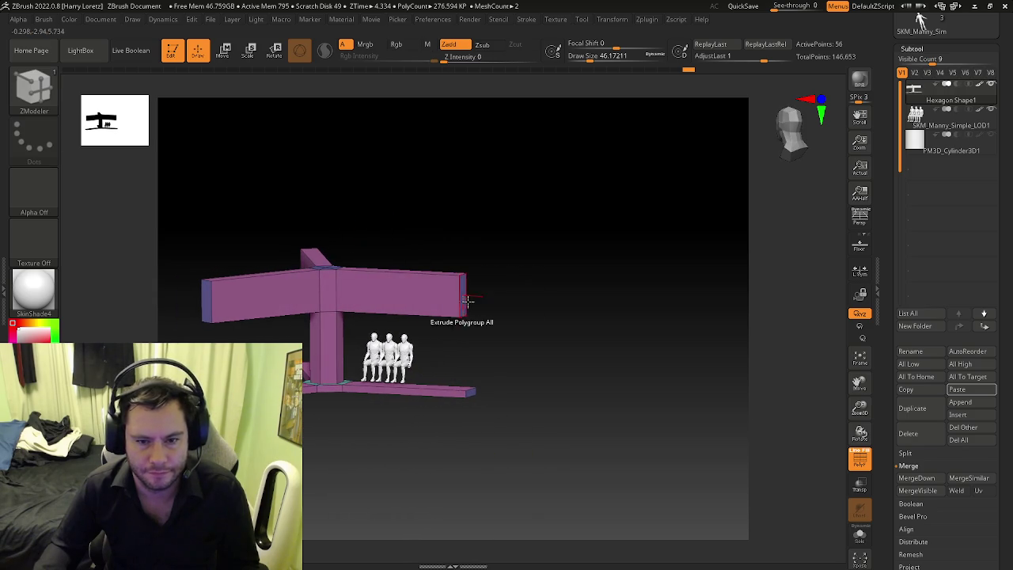
pyautogui.press('space')
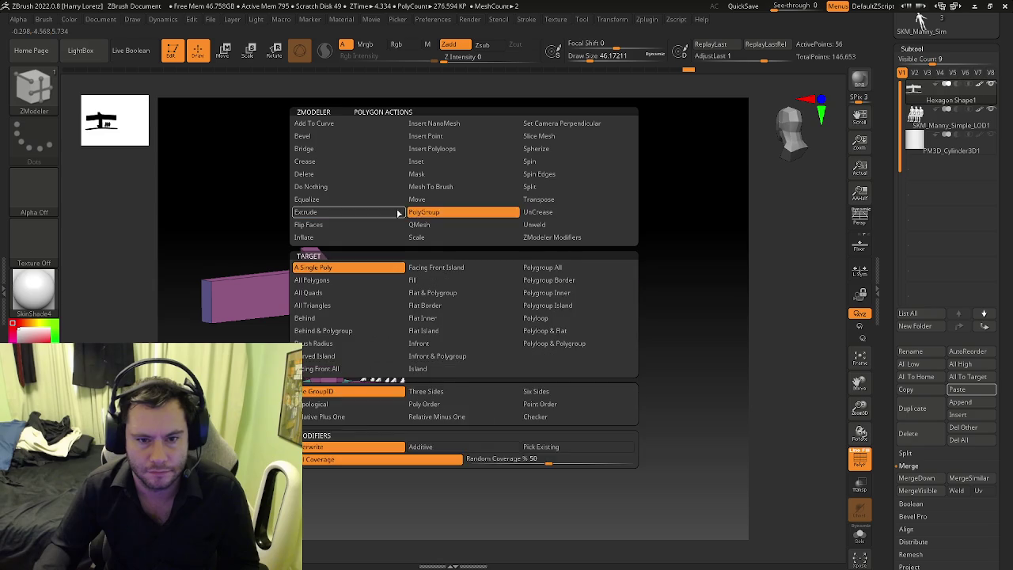
pyautogui.moveTo(481, 306); pyautogui.dragTo(459, 290)
pyautogui.moveTo(309, 293)
pyautogui.mouseDown()
pyautogui.moveTo(198, 295)
pyautogui.moveTo(411, 304)
pyautogui.moveTo(380, 276)
pyautogui.moveTo(419, 333)
pyautogui.mouseUp()
pyautogui.press('space')
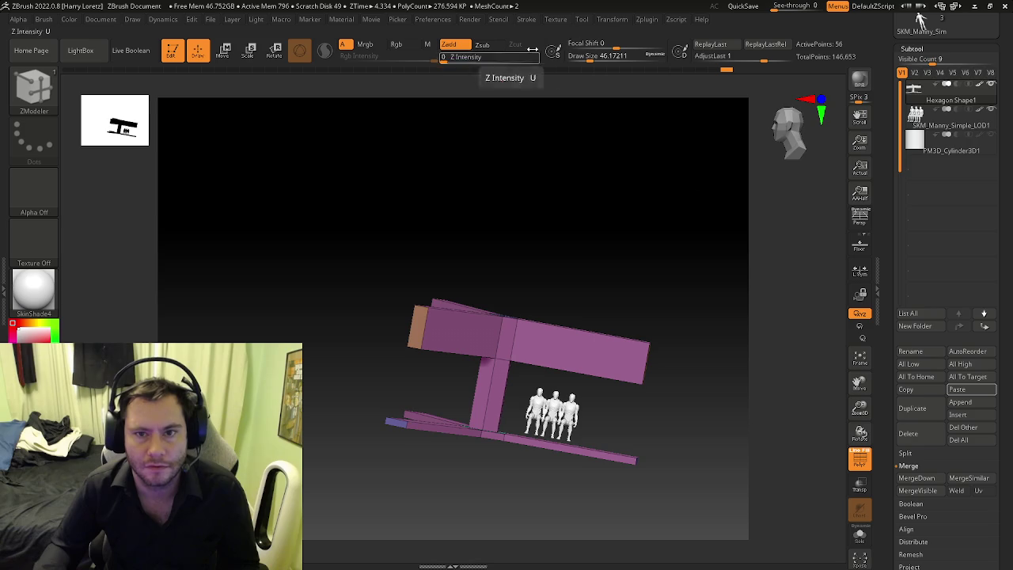
pyautogui.click(612, 19)
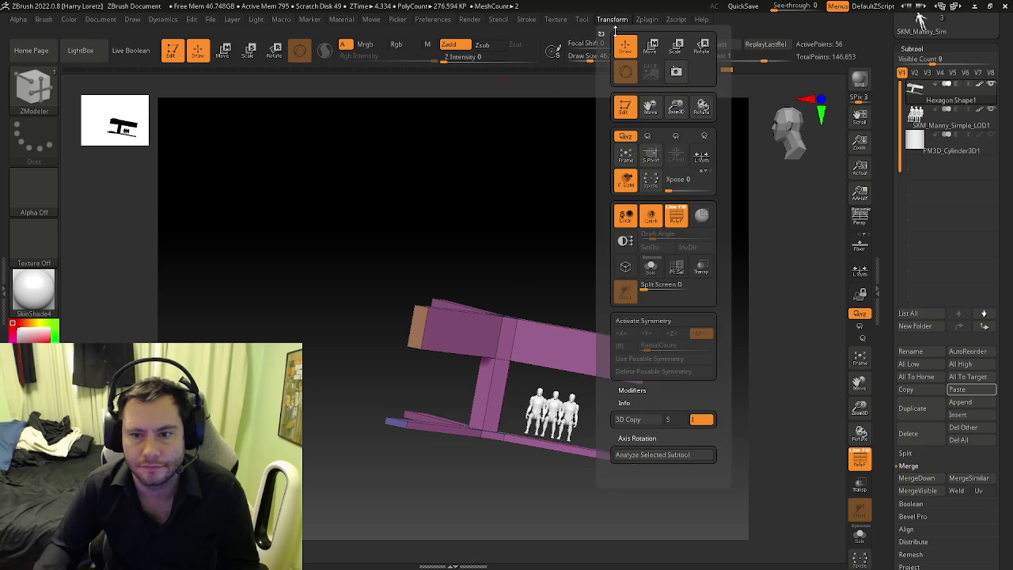
# Step: Activate Transform symmetry with >X< turned off and >Y< turned on
pyautogui.click(644, 322)
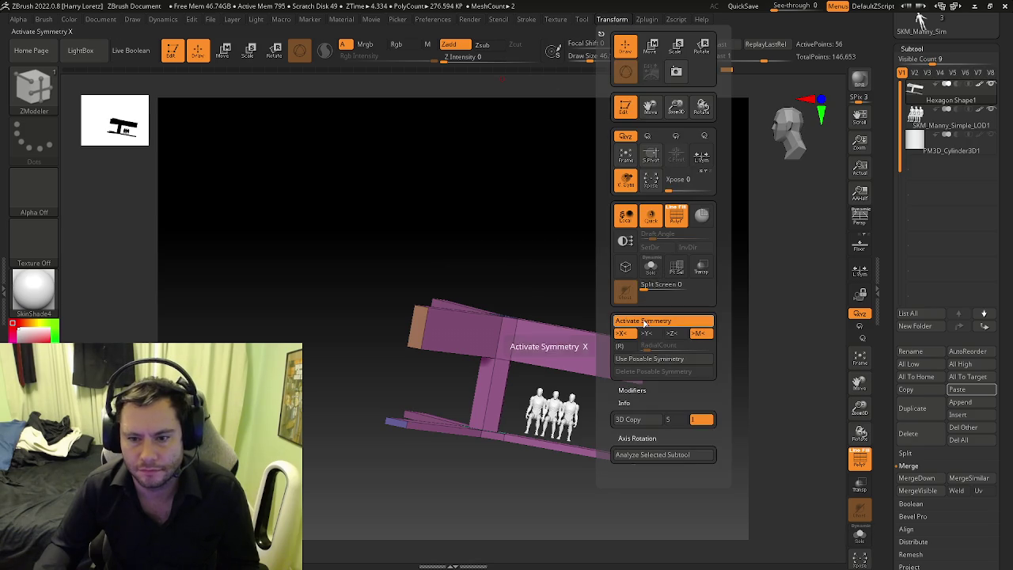
pyautogui.click(622, 334)
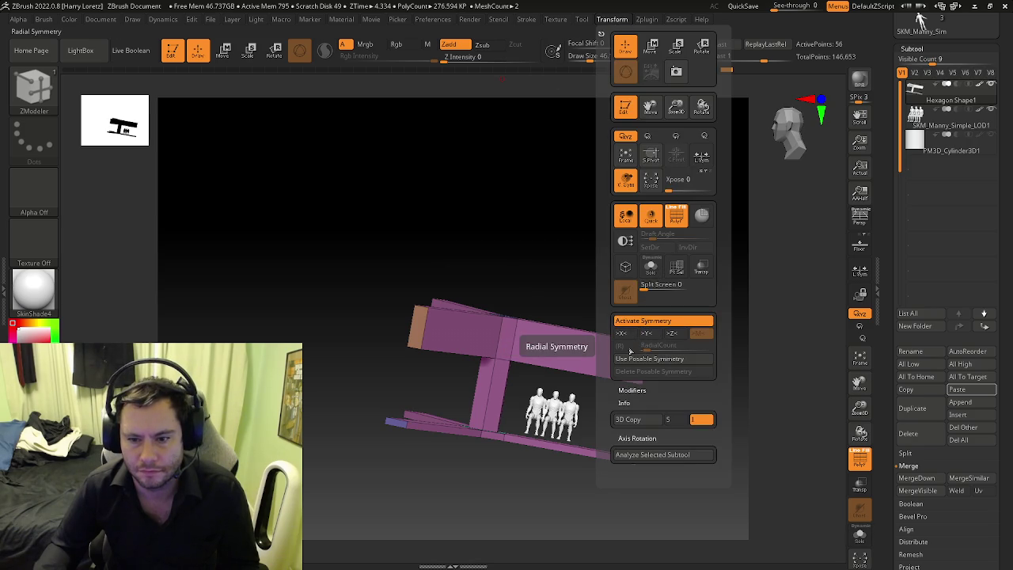
pyautogui.click(645, 335)
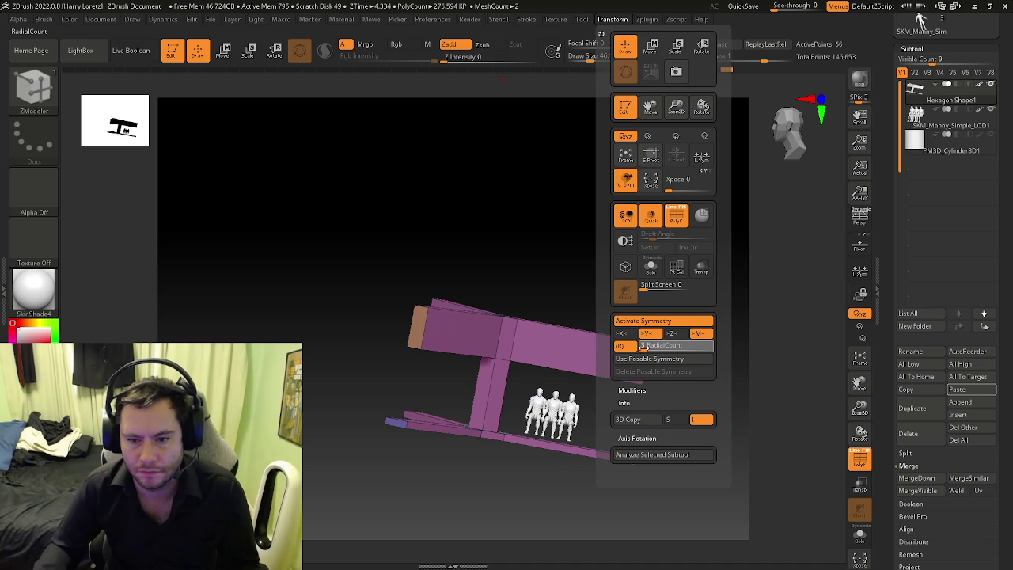
pyautogui.moveTo(490, 238)
pyautogui.mouseDown()
pyautogui.moveTo(419, 330)
pyautogui.moveTo(413, 323)
pyautogui.mouseUp()
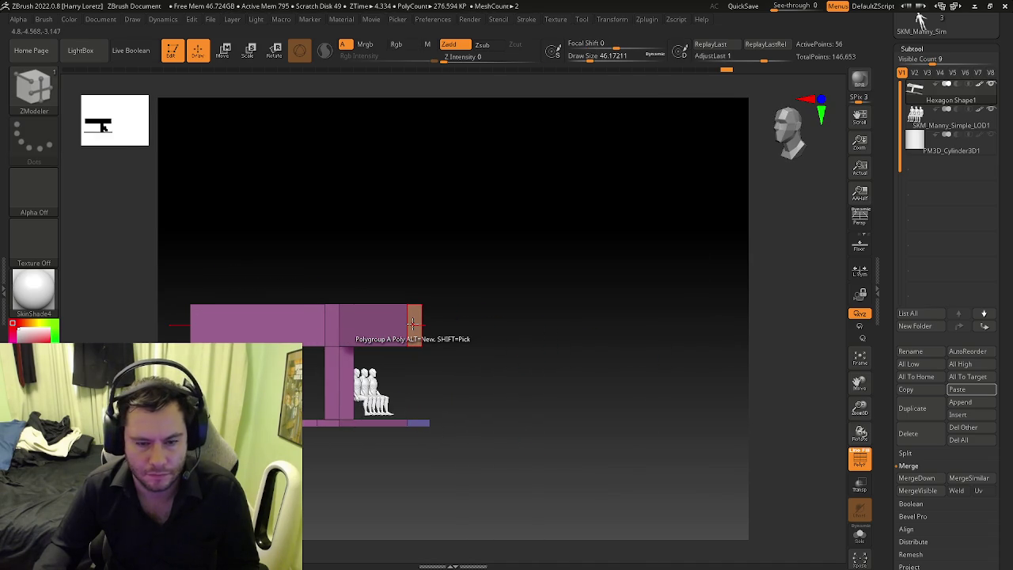
# Step: Scale down the arm's end face with Transpose Single Poly so the beam tapers to its tip
pyautogui.press('space')
pyautogui.click(515, 200)
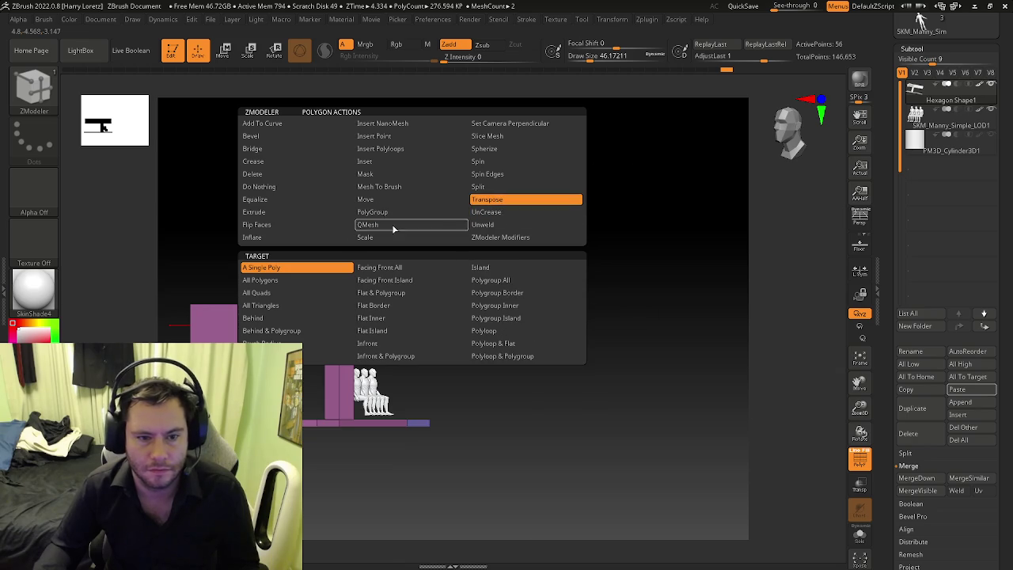
pyautogui.click(416, 327)
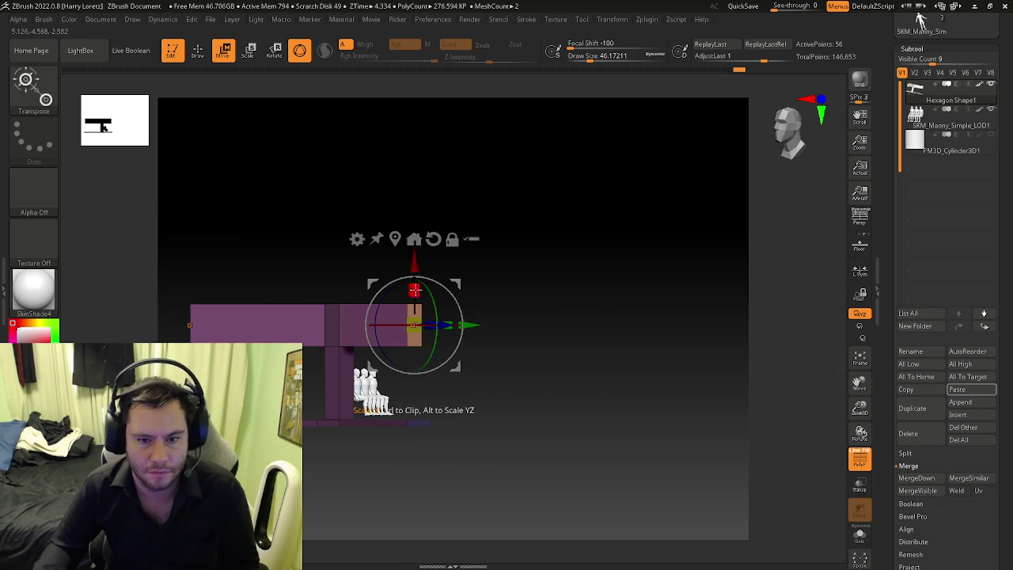
pyautogui.moveTo(426, 349)
pyautogui.mouseDown()
pyautogui.moveTo(426, 385)
pyautogui.moveTo(449, 411)
pyautogui.moveTo(489, 417)
pyautogui.moveTo(484, 380)
pyautogui.moveTo(529, 372)
pyautogui.moveTo(488, 372)
pyautogui.moveTo(512, 325)
pyautogui.moveTo(527, 353)
pyautogui.moveTo(549, 326)
pyautogui.moveTo(482, 350)
pyautogui.moveTo(437, 349)
pyautogui.mouseUp()
pyautogui.press('q')
pyautogui.moveTo(607, 340)
pyautogui.keyDown('shift'); pyautogui.mouseDown()
pyautogui.moveTo(579, 335)
pyautogui.moveTo(613, 341)
pyautogui.mouseUp(); pyautogui.keyUp('shift')
pyautogui.press('b')
pyautogui.press('z')
pyautogui.press('m')
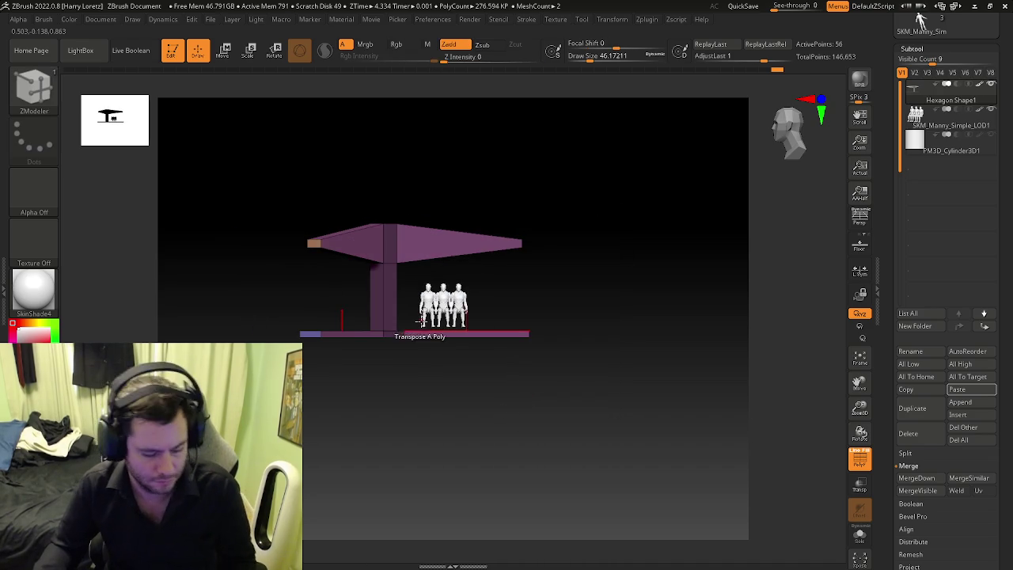
pyautogui.press('w')
pyautogui.moveTo(403, 309)
pyautogui.mouseDown()
pyautogui.moveTo(447, 320)
pyautogui.moveTo(590, 315)
pyautogui.moveTo(560, 323)
pyautogui.moveTo(633, 327)
pyautogui.moveTo(554, 459)
pyautogui.moveTo(620, 357)
pyautogui.moveTo(560, 370)
pyautogui.mouseUp()
# Step: Scale the overhead arm's end faces outward so the arm stretches at both ends
pyautogui.moveTo(433, 341)
pyautogui.keyDown('alt'); pyautogui.mouseDown()
pyautogui.moveTo(427, 356)
pyautogui.moveTo(521, 365)
pyautogui.mouseUp(); pyautogui.keyUp('alt')
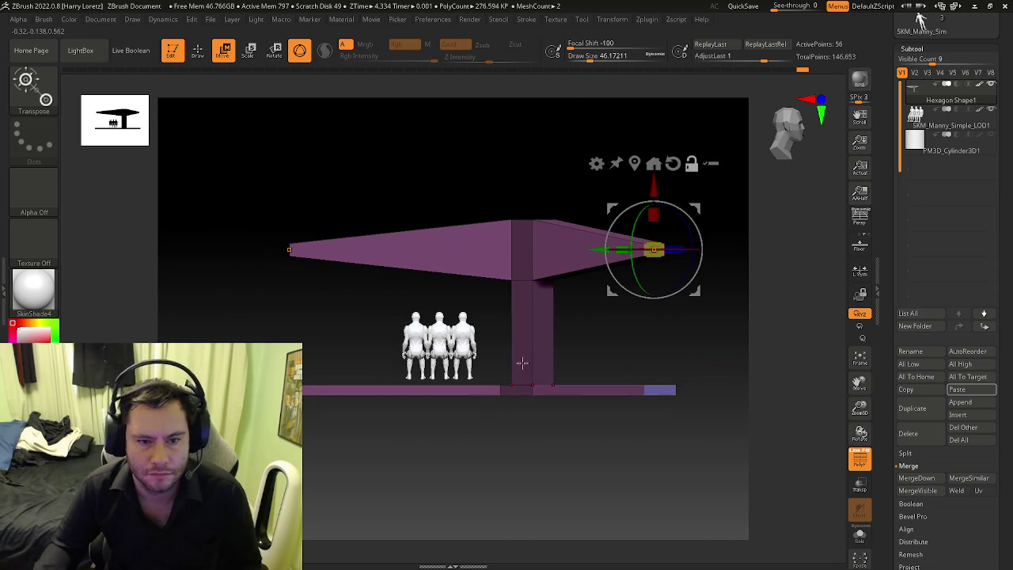
pyautogui.moveTo(596, 252); pyautogui.dragTo(697, 262)
pyautogui.moveTo(625, 349)
pyautogui.mouseDown()
pyautogui.moveTo(570, 368)
pyautogui.moveTo(559, 351)
pyautogui.mouseUp()
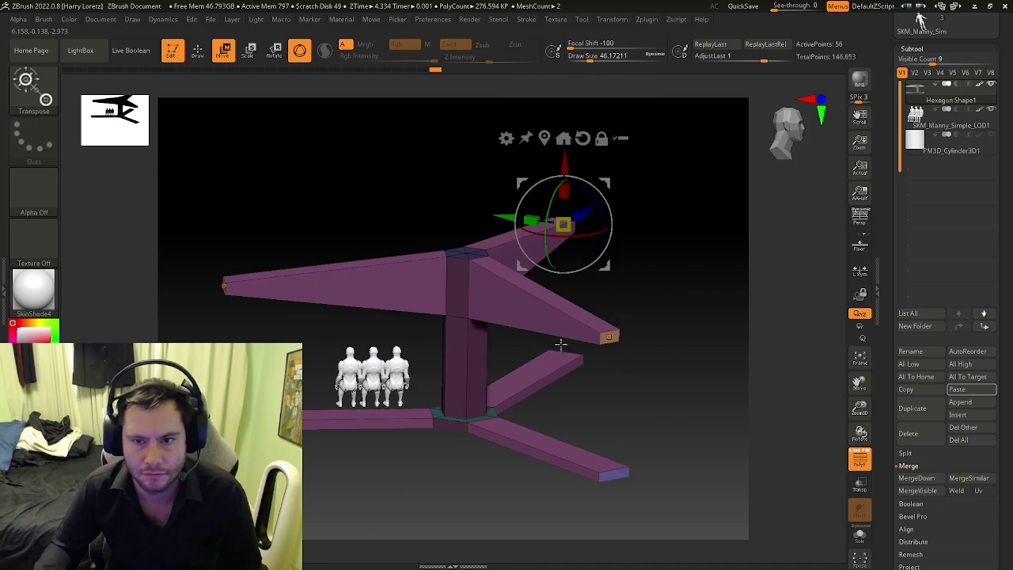
pyautogui.moveTo(589, 208); pyautogui.dragTo(599, 205)
pyautogui.keyDown('shift'); pyautogui.moveTo(616, 303); pyautogui.dragTo(542, 259); pyautogui.keyUp('shift')
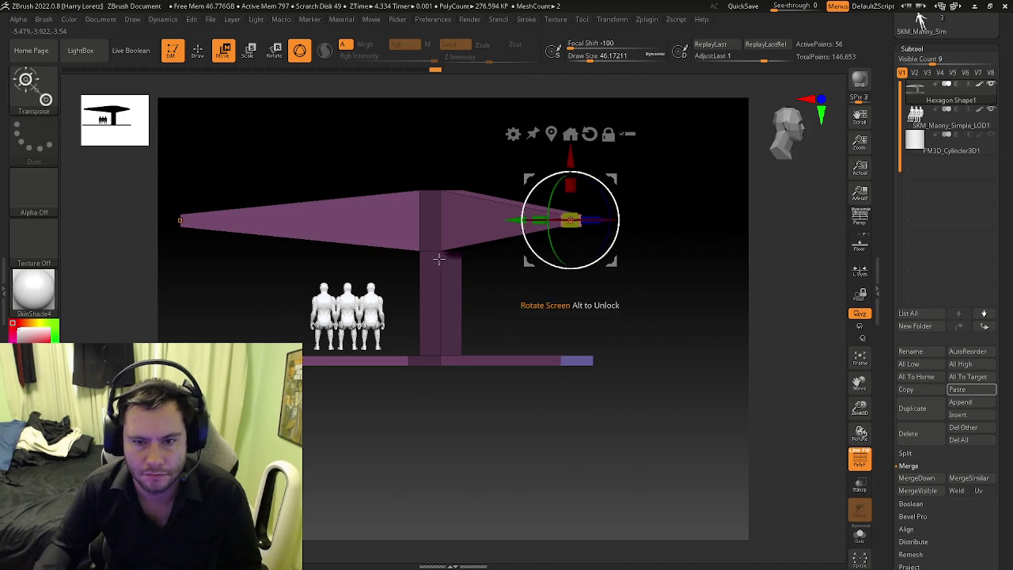
# Step: Push the arm's left tip a further -0.4665 along Z, then check it from the side views
pyautogui.keyDown('alt'); pyautogui.click(190, 228); pyautogui.keyUp('alt')
pyautogui.keyDown('alt'); pyautogui.moveTo(327, 247); pyautogui.dragTo(474, 254); pyautogui.keyUp('alt')
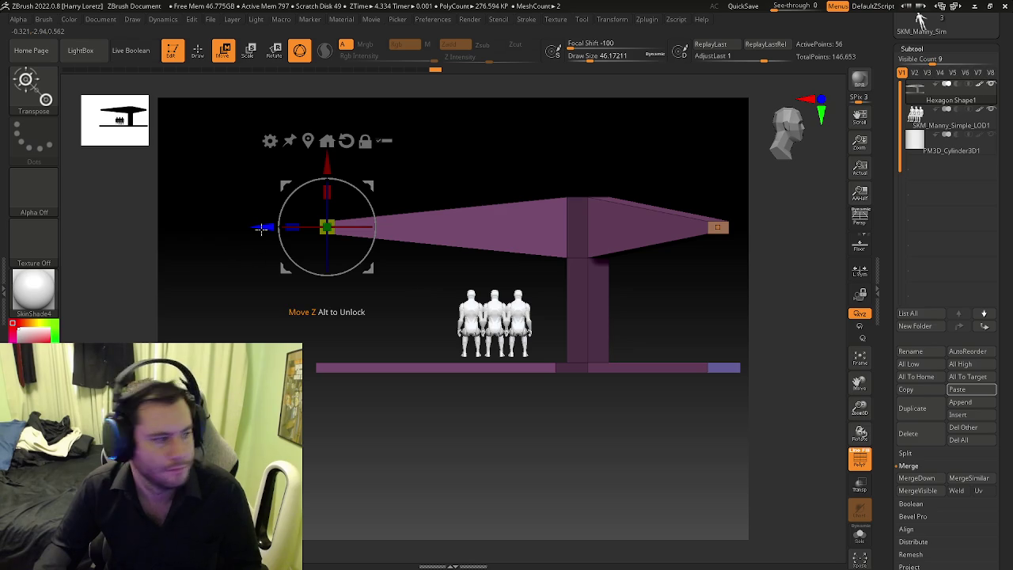
pyautogui.moveTo(261, 228); pyautogui.dragTo(279, 228)
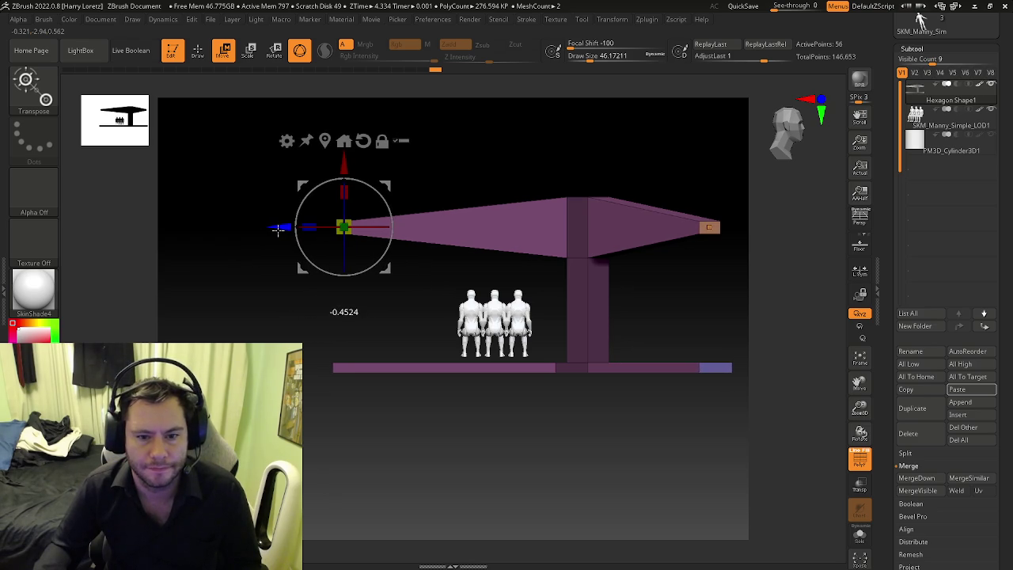
pyautogui.moveTo(279, 228)
pyautogui.mouseDown()
pyautogui.moveTo(554, 301)
pyautogui.moveTo(597, 294)
pyautogui.moveTo(570, 332)
pyautogui.moveTo(538, 422)
pyautogui.moveTo(562, 355)
pyautogui.moveTo(488, 463)
pyautogui.moveTo(631, 344)
pyautogui.mouseUp()
pyautogui.press('q')
pyautogui.keyDown('shift'); pyautogui.moveTo(538, 383); pyautogui.dragTo(496, 386); pyautogui.keyUp('shift')
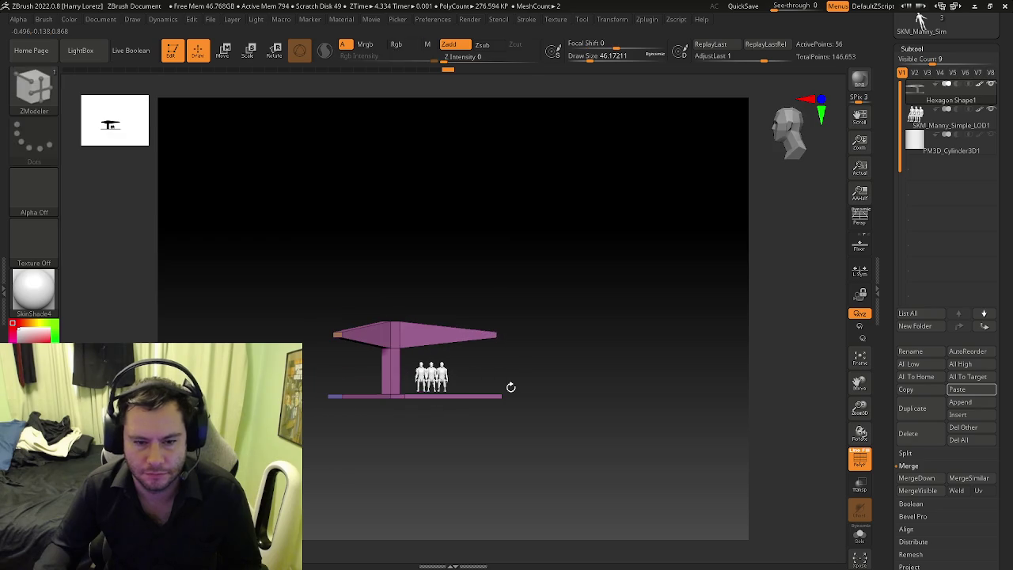
# Step: Look around the canopy and select the PM3D_Cylinder3D1 subtool
pyautogui.scroll(3, 515, 372)
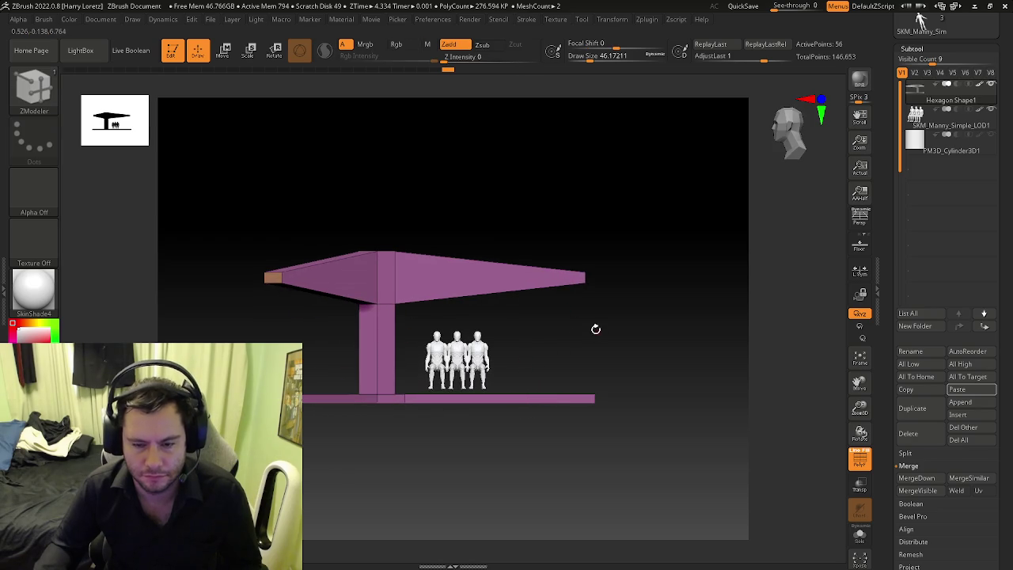
pyautogui.keyDown('alt'); pyautogui.moveTo(598, 331); pyautogui.dragTo(459, 328); pyautogui.keyUp('alt')
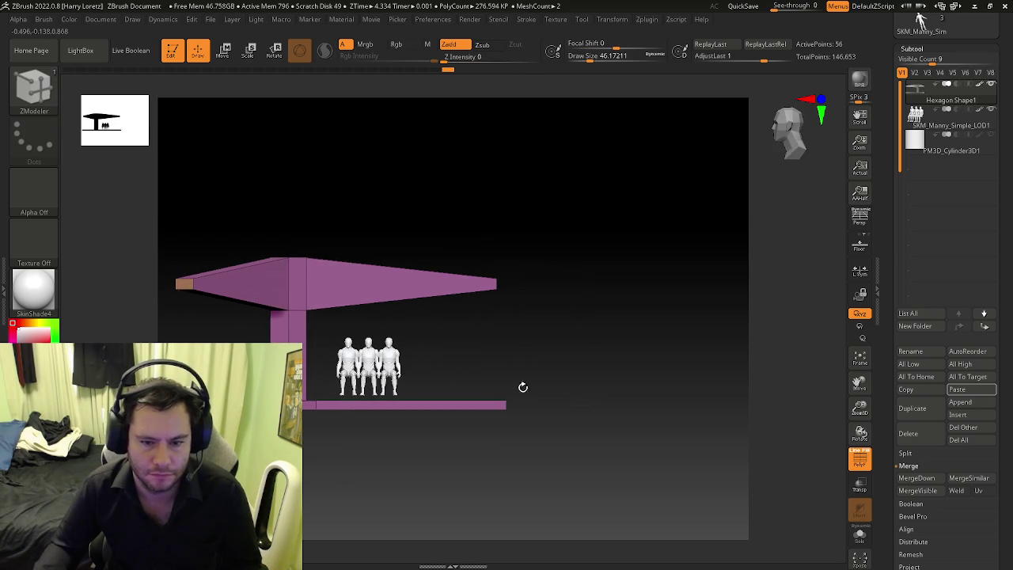
pyautogui.keyDown('shift'); pyautogui.moveTo(454, 387); pyautogui.dragTo(461, 372); pyautogui.keyUp('shift')
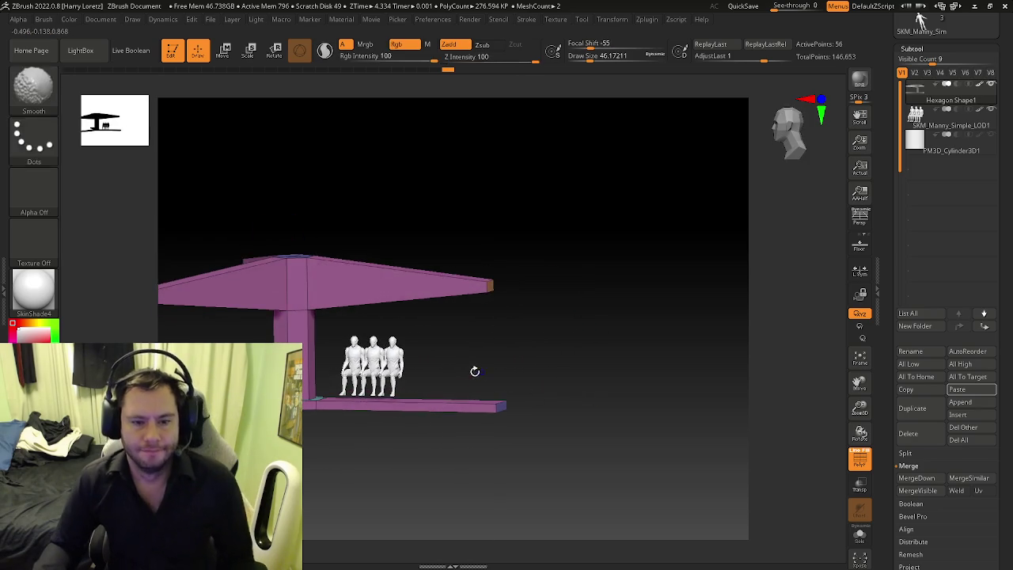
pyautogui.moveTo(425, 344); pyautogui.dragTo(442, 343)
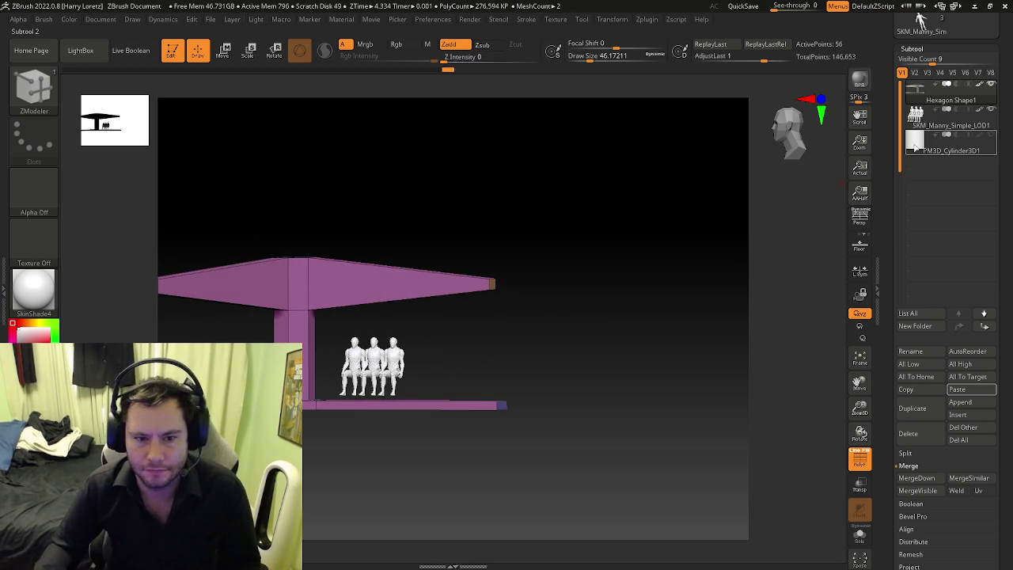
pyautogui.click(916, 147)
# Step: Raise the cylinder toward the canopy and shrink it to a small block with the Transpose gizmo
pyautogui.press('w')
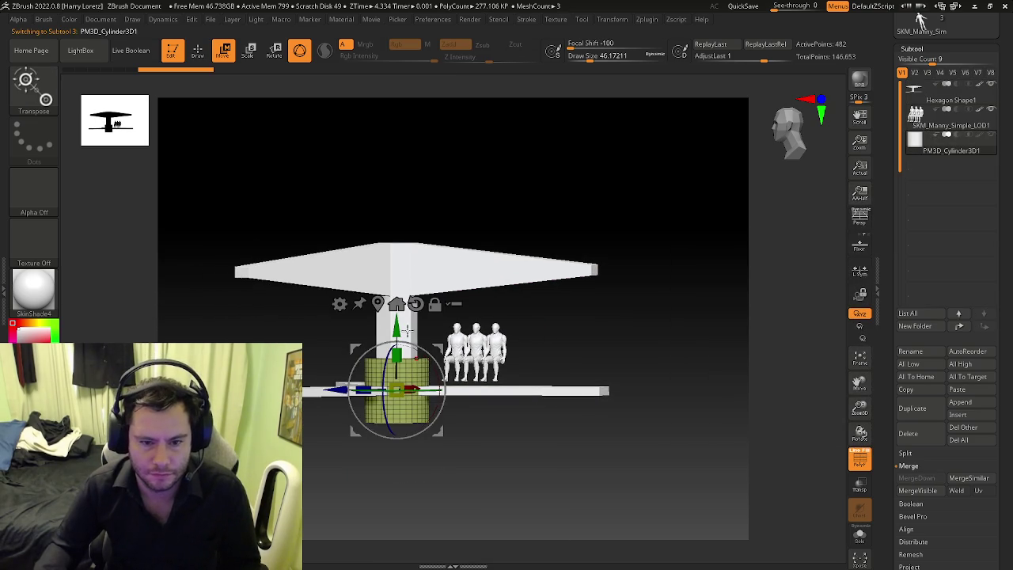
pyautogui.moveTo(402, 330); pyautogui.dragTo(411, 283)
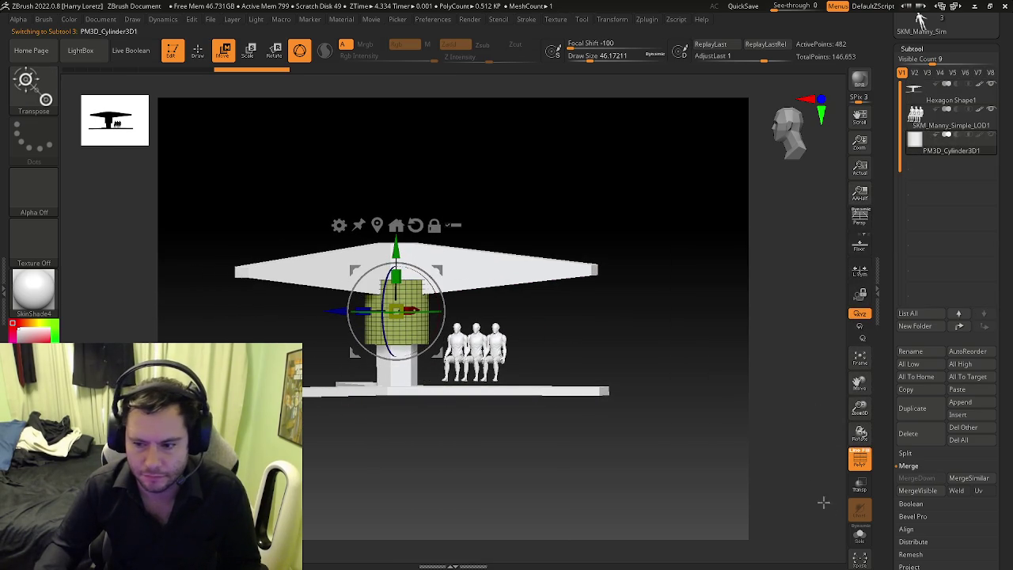
pyautogui.click(993, 85)
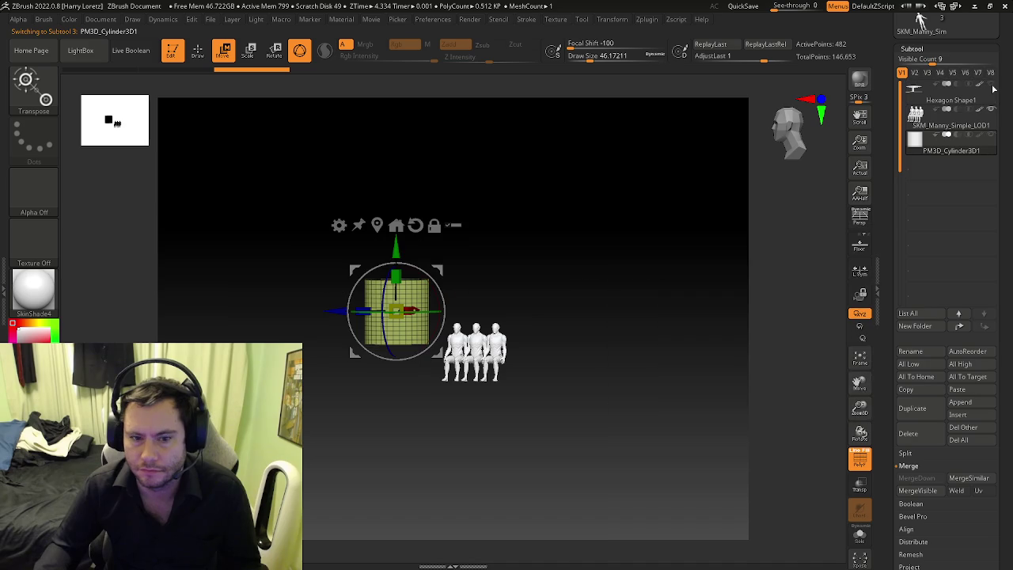
pyautogui.press('f')
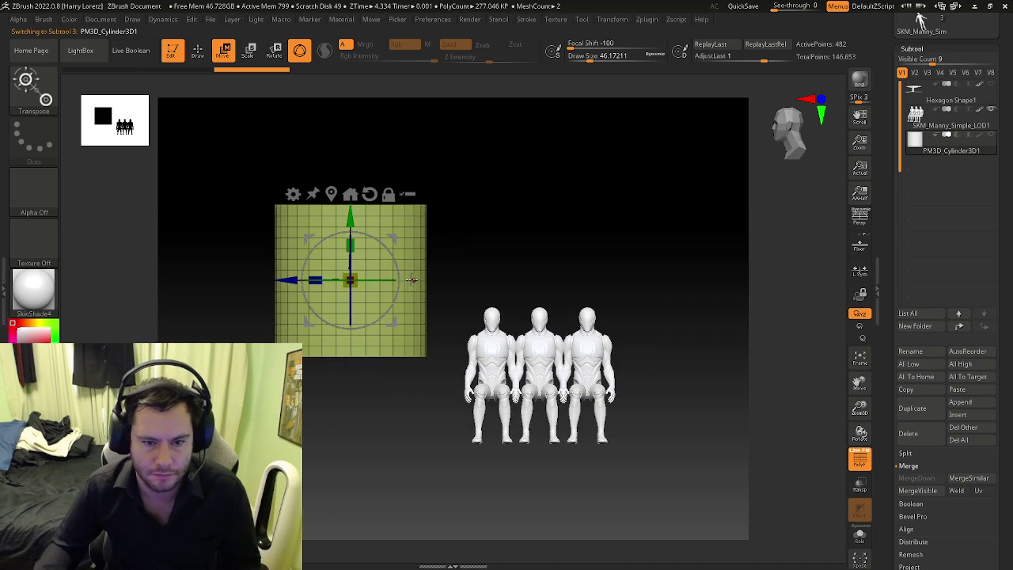
pyautogui.scroll(-2, 379, 273)
pyautogui.moveTo(378, 272); pyautogui.dragTo(338, 295)
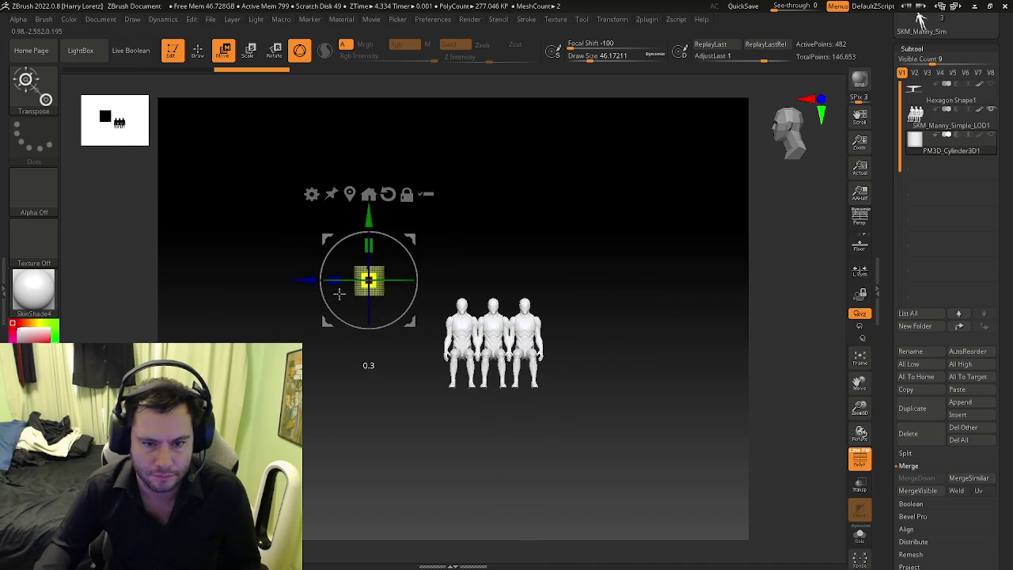
pyautogui.click(992, 85)
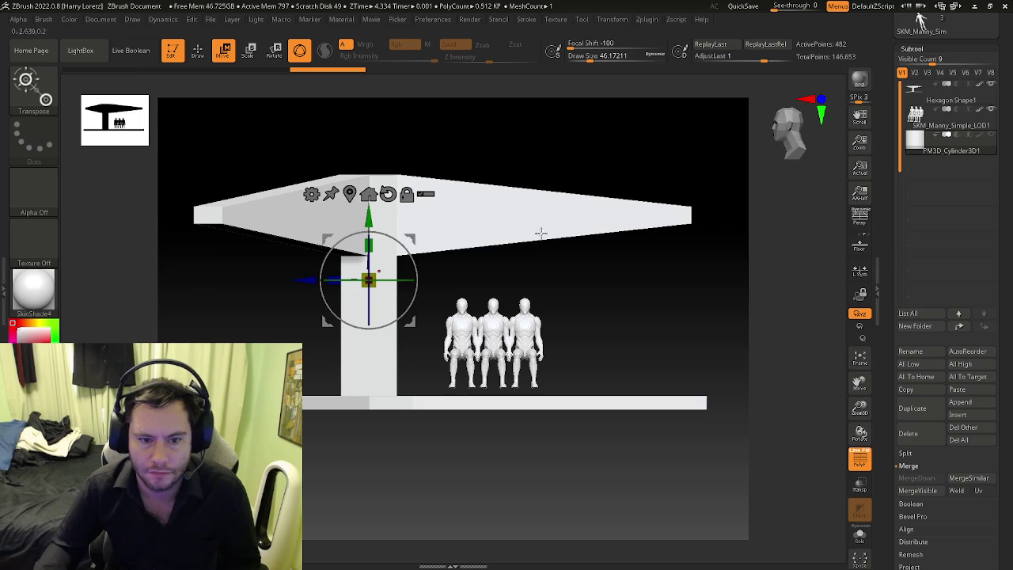
pyautogui.moveTo(305, 283); pyautogui.dragTo(617, 273)
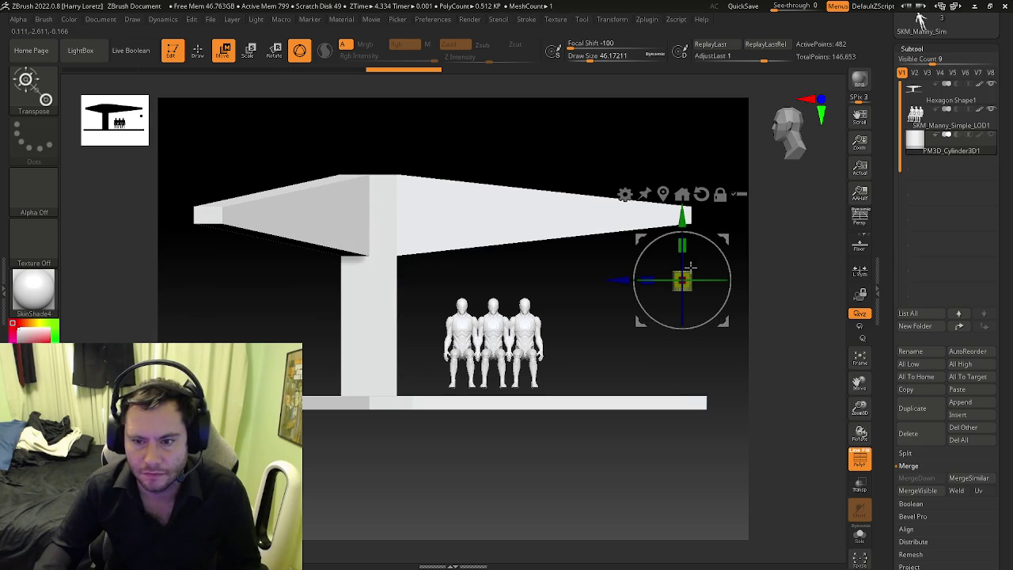
# Step: Try sliding the cylinder to the slab's right end several times, undoing each attempt
pyautogui.hotkey('ctrl', 'z')
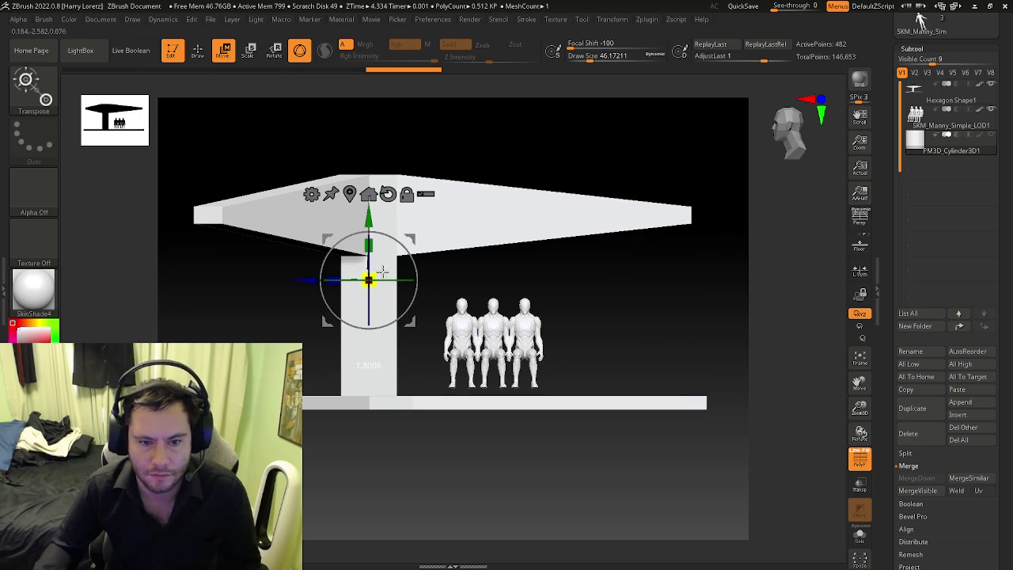
pyautogui.moveTo(315, 283); pyautogui.dragTo(626, 294)
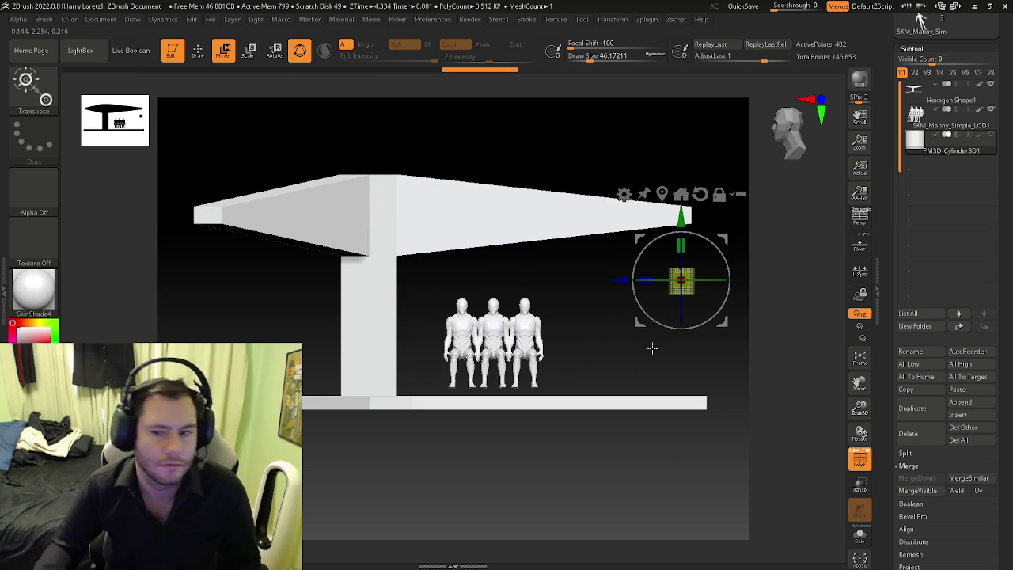
pyautogui.hotkey('ctrl', 'z')
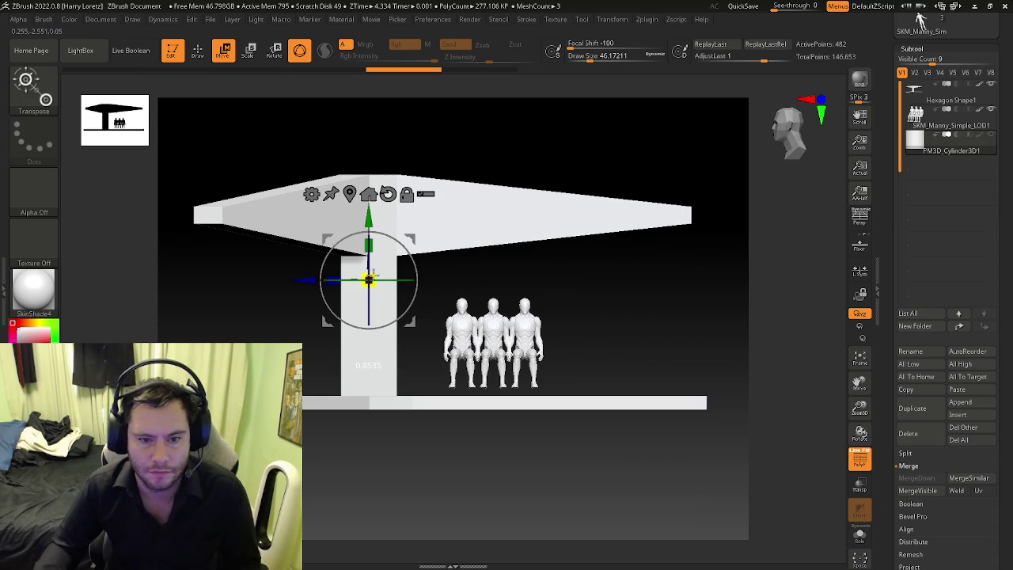
pyautogui.moveTo(311, 280); pyautogui.dragTo(619, 281)
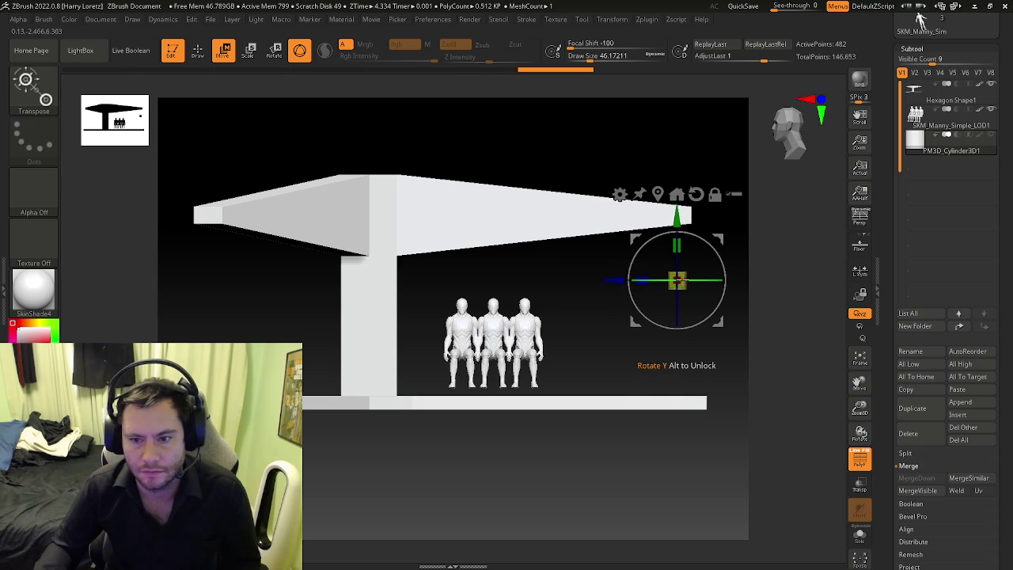
pyautogui.hotkey('ctrl', 'z')
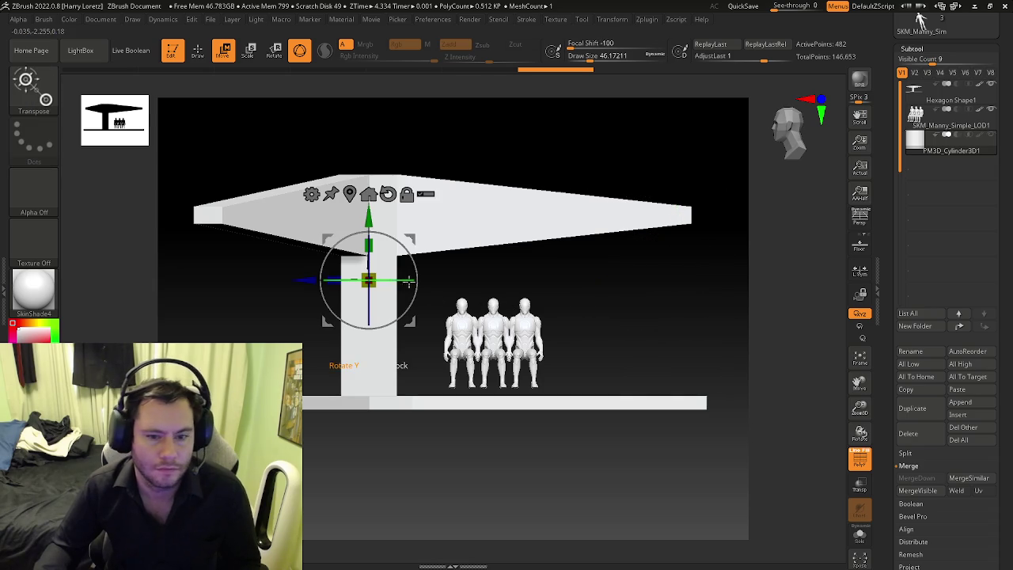
pyautogui.moveTo(379, 275); pyautogui.dragTo(665, 281)
pyautogui.hotkey('ctrl', 'z')
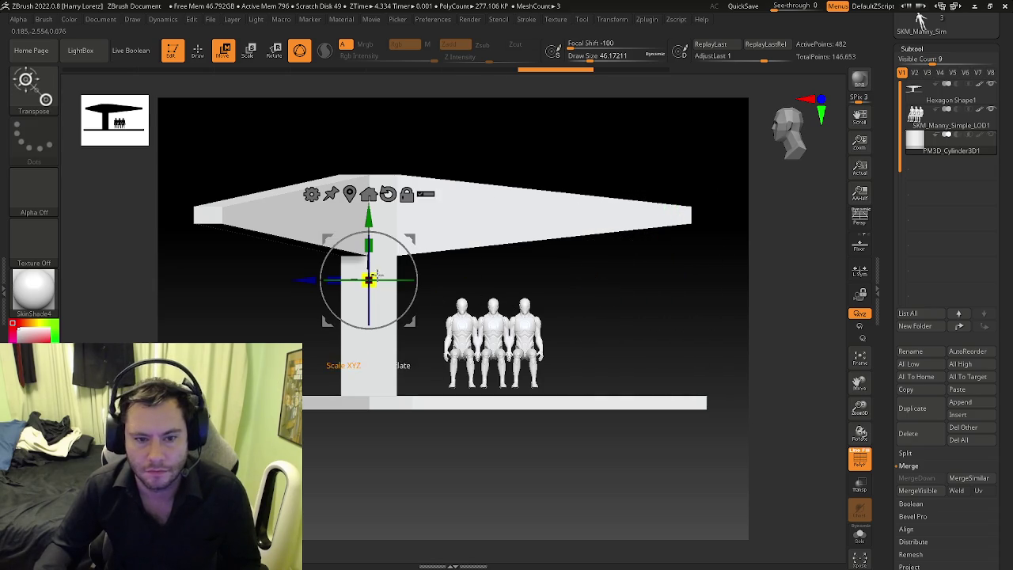
pyautogui.moveTo(379, 276); pyautogui.dragTo(634, 278)
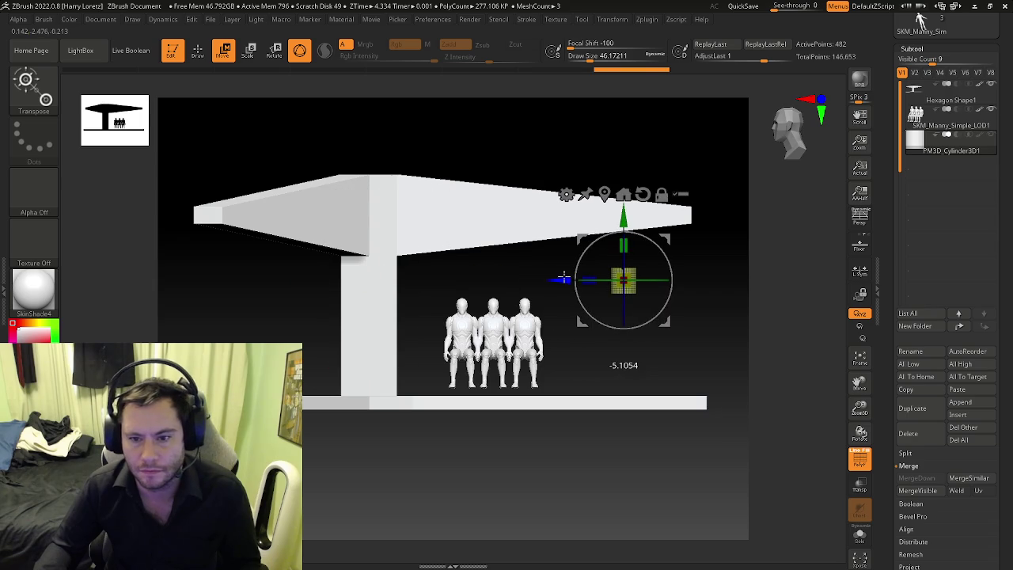
pyautogui.click(625, 280)
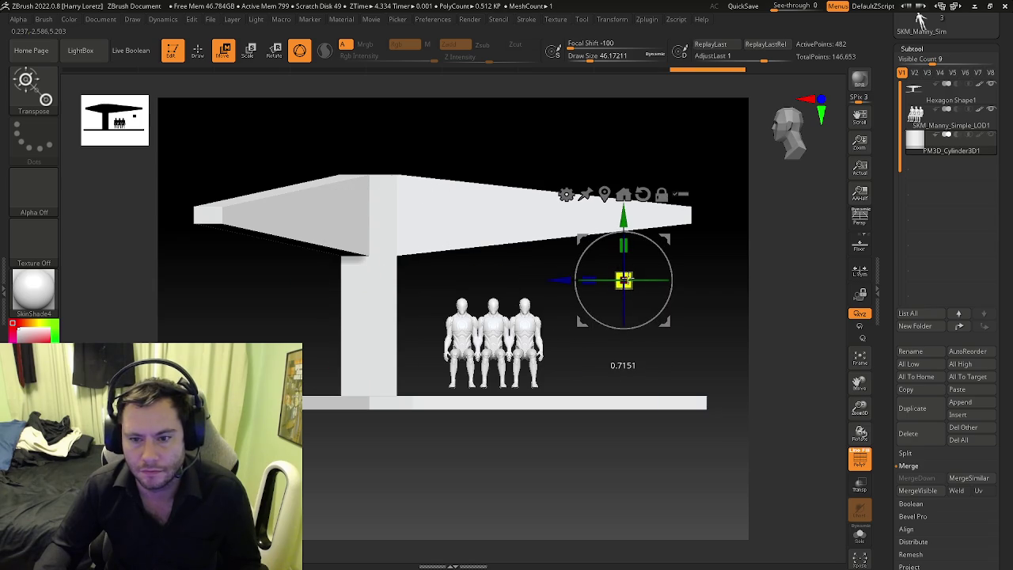
pyautogui.hotkey('ctrl', 'z')
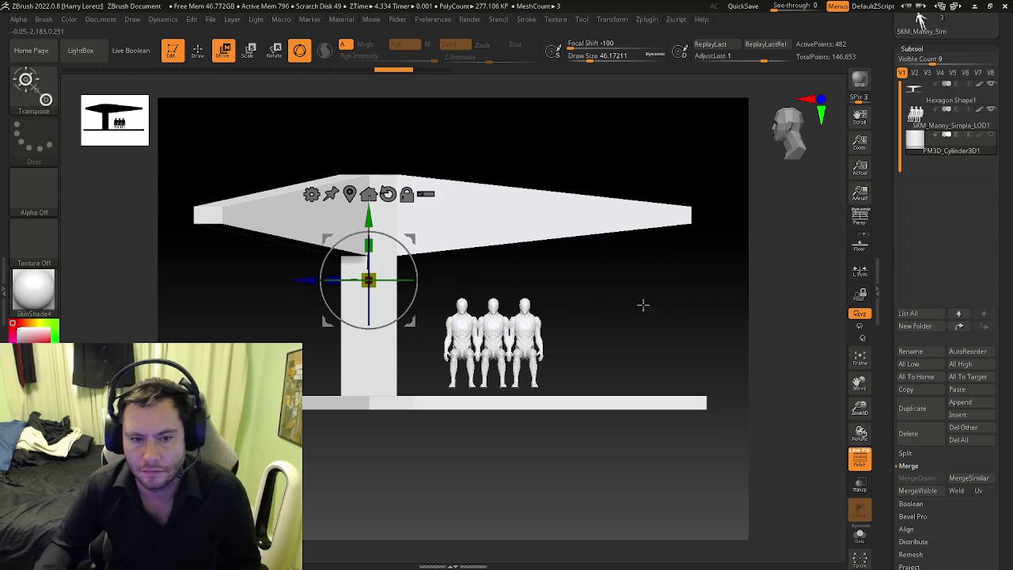
# Step: With the cylinder soloed, scale it up and stretch it along Y into a tall post, then unsolo
pyautogui.click(860, 535)
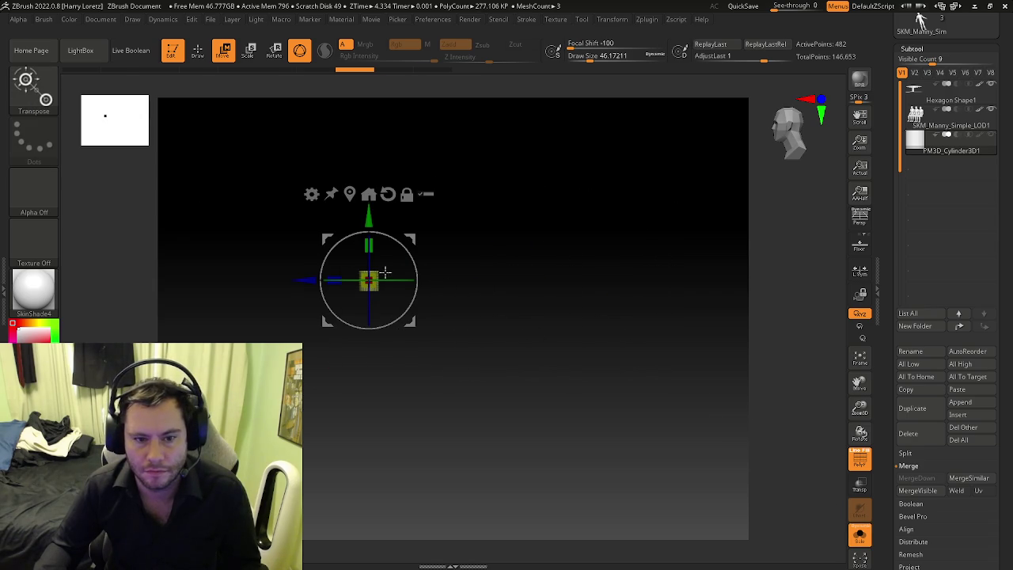
pyautogui.moveTo(377, 271); pyautogui.dragTo(381, 274)
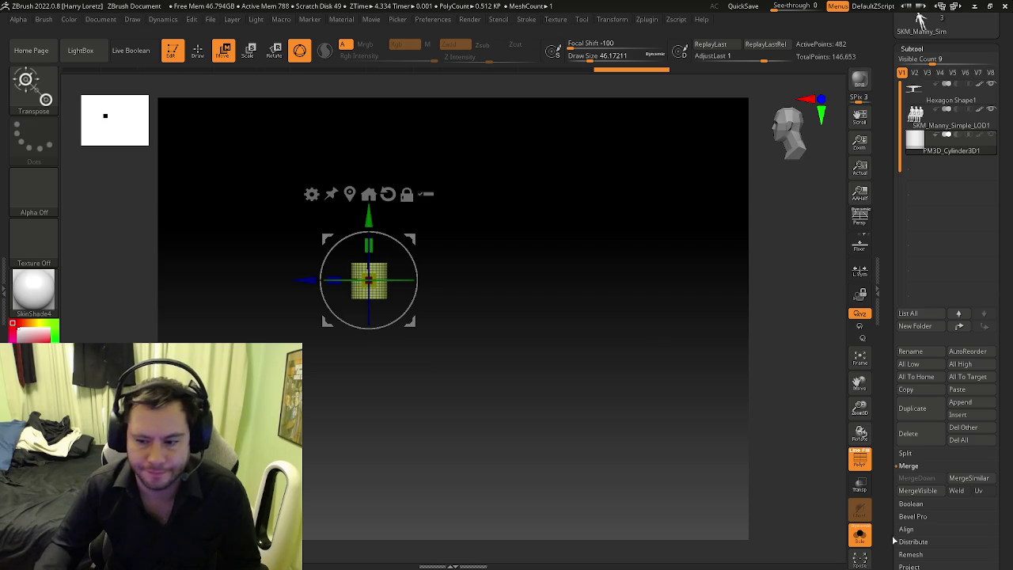
pyautogui.moveTo(381, 243); pyautogui.dragTo(387, 218)
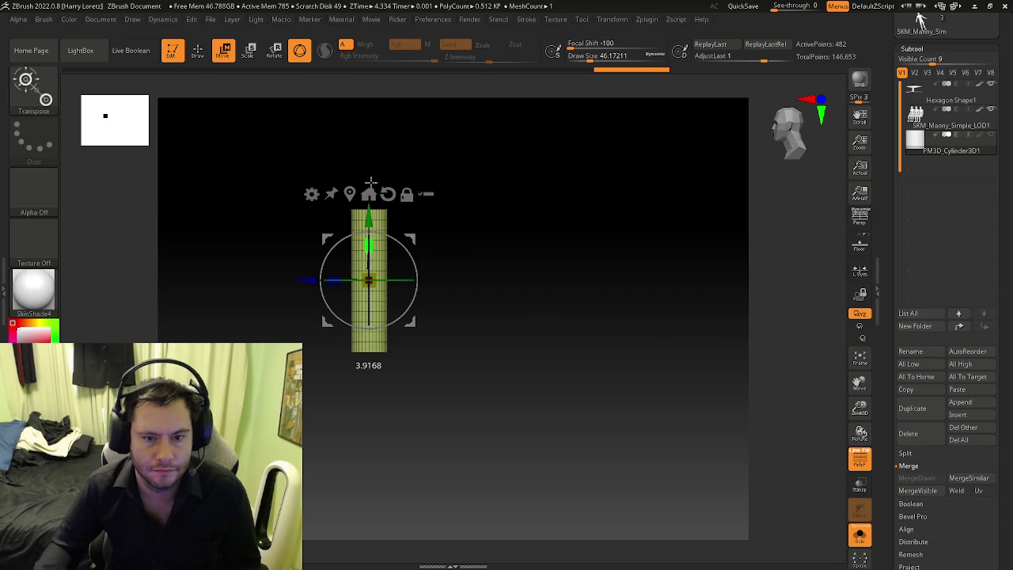
pyautogui.hotkey('ctrl', 'shift', 's')
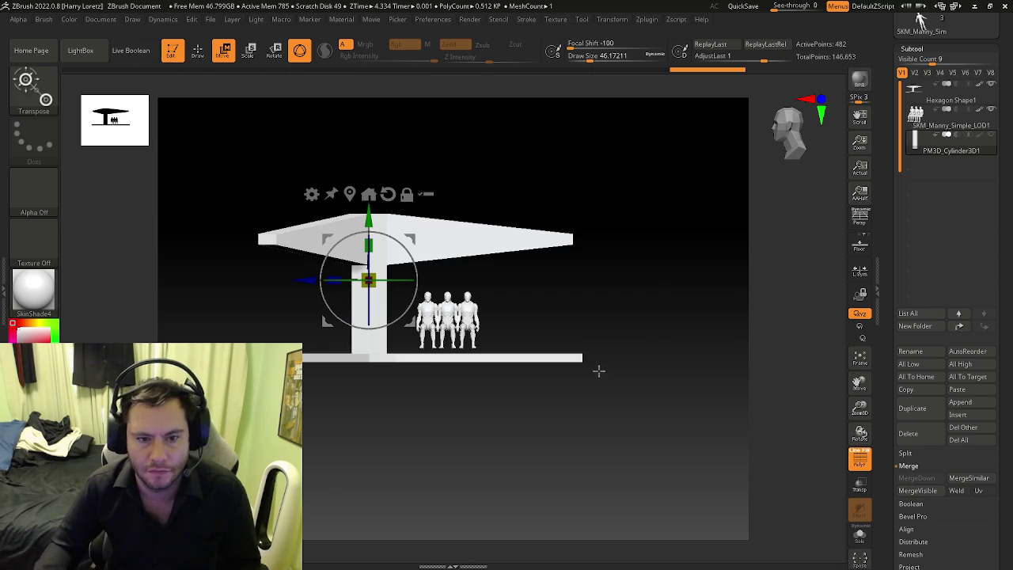
# Step: Try sliding the cylinder right along the slab, then undo it and reframe the scene
pyautogui.moveTo(305, 289); pyautogui.dragTo(519, 289)
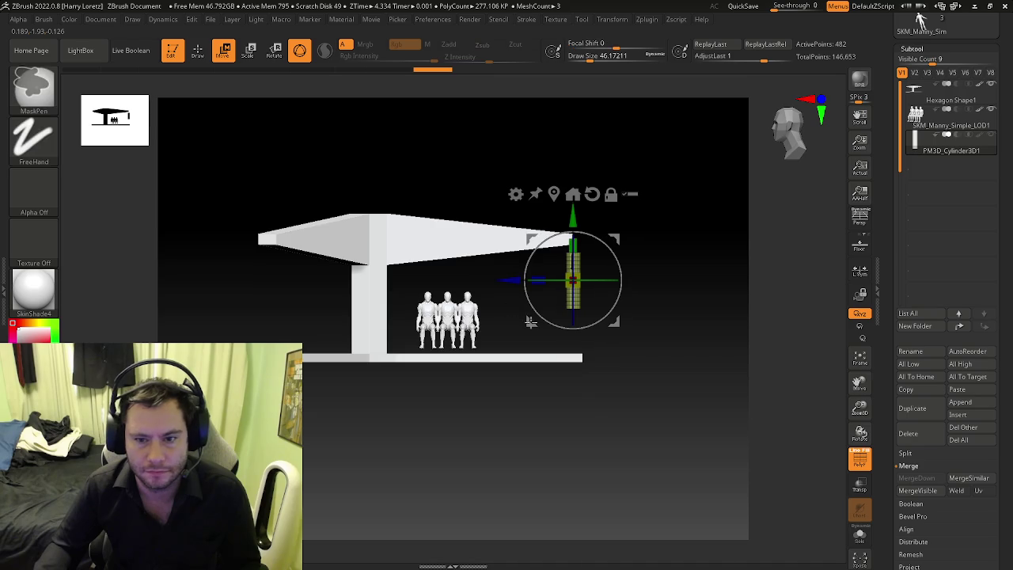
pyautogui.keyDown('ctrl'); pyautogui.moveTo(520, 317); pyautogui.dragTo(618, 339, button='right'); pyautogui.keyUp('ctrl')
pyautogui.hotkey('ctrl', 'z')
pyautogui.press('f')
pyautogui.hotkey('ctrl', 'z')
# Step: With Transp and Ghost on, adjust the cylinder's height inside the pillar, undoing a trial X move
pyautogui.click(859, 490)
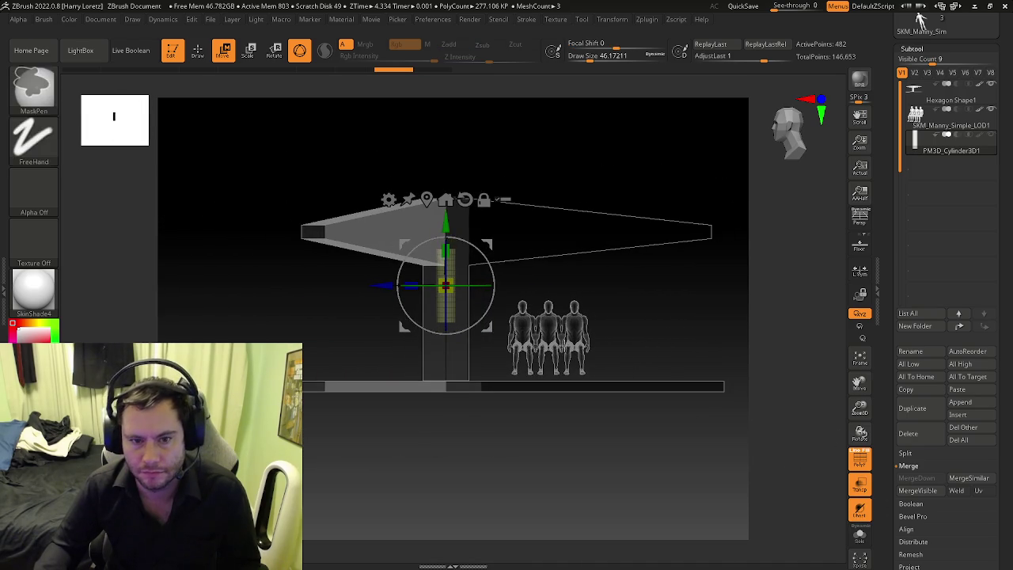
pyautogui.moveTo(447, 215); pyautogui.dragTo(450, 238)
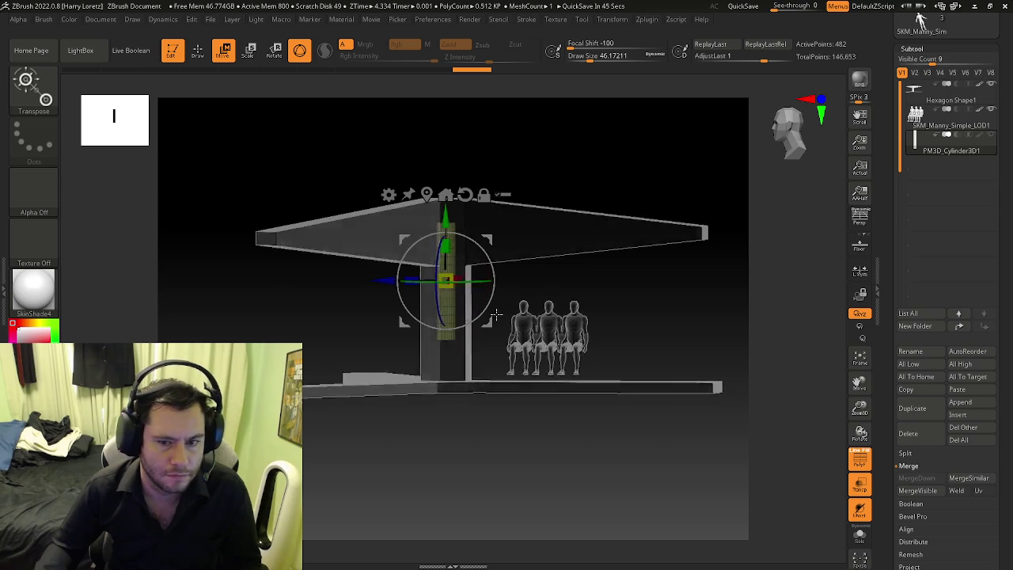
pyautogui.moveTo(448, 212); pyautogui.dragTo(447, 252)
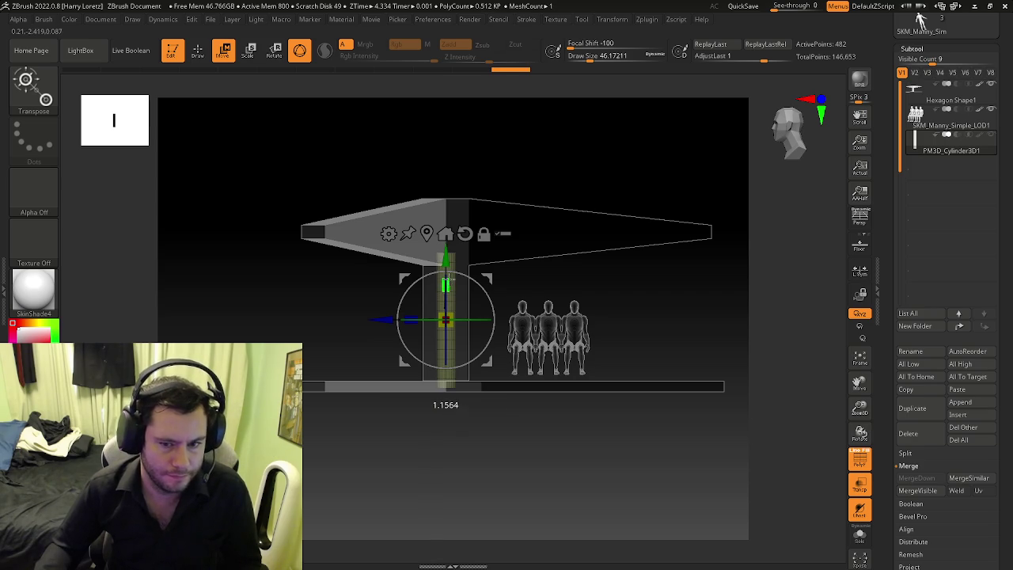
pyautogui.moveTo(433, 263)
pyautogui.mouseDown()
pyautogui.moveTo(433, 254)
pyautogui.moveTo(447, 259)
pyautogui.mouseUp()
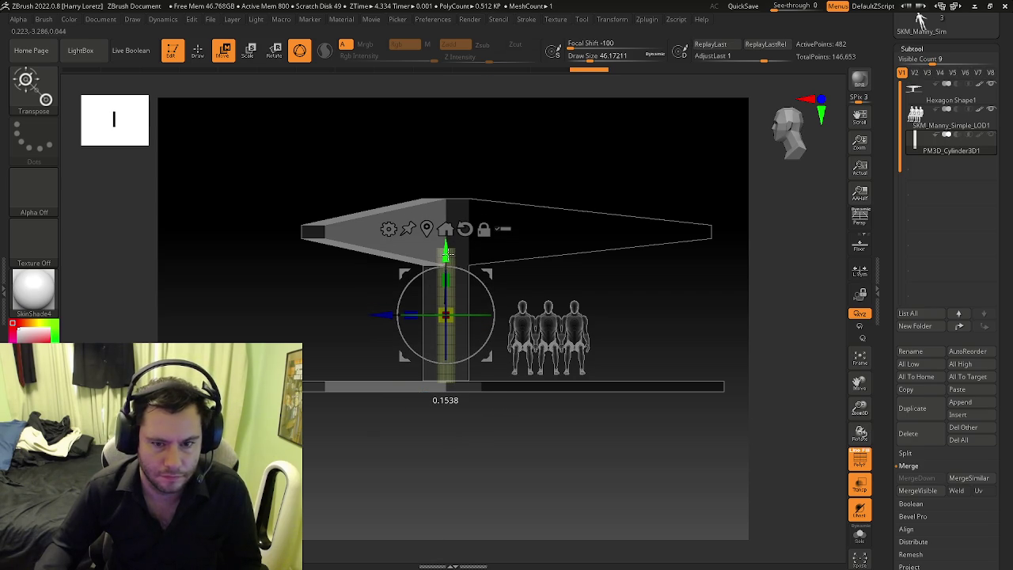
pyautogui.moveTo(385, 315); pyautogui.dragTo(632, 333)
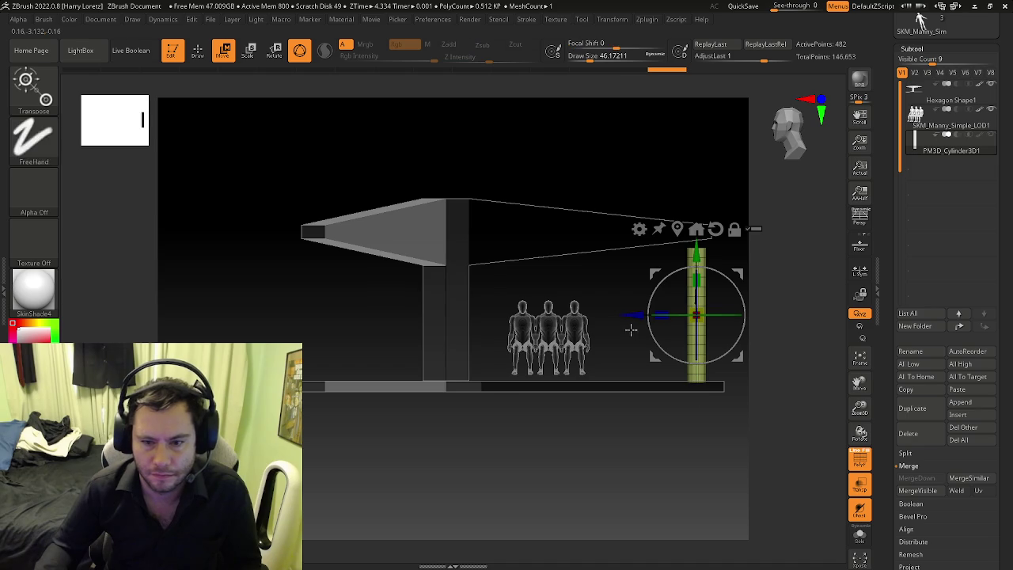
pyautogui.hotkey('ctrl', 'z')
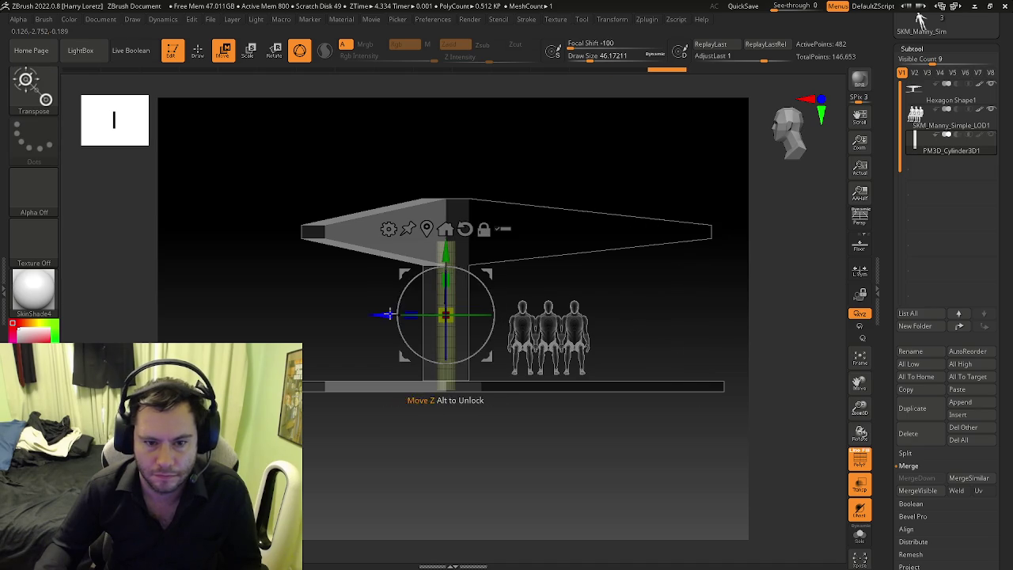